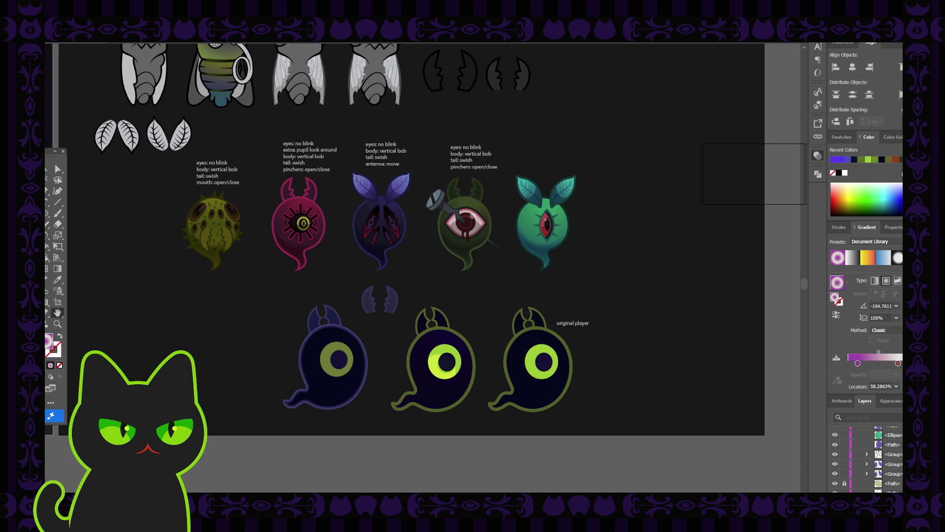
Select and zoom in on the middle ghost, comparing the earlier gradient change with undo and redo.
drag(259, 338, 251, 337)
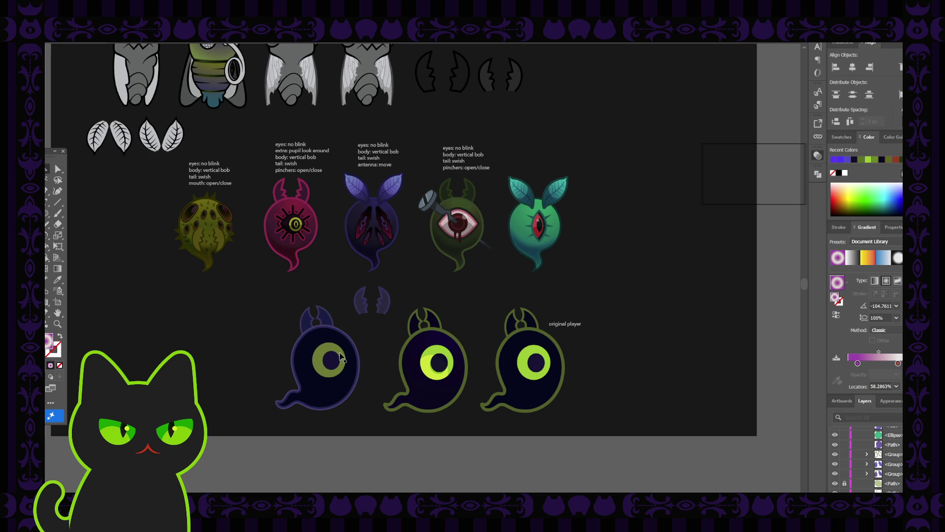
click(427, 374)
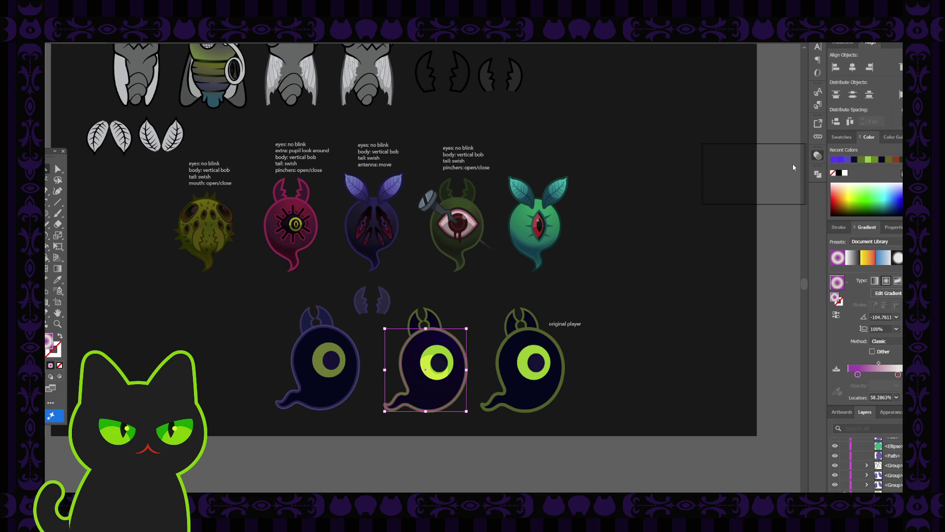
click(771, 178)
key(ctrl+z)
key(ctrl+shift+z)
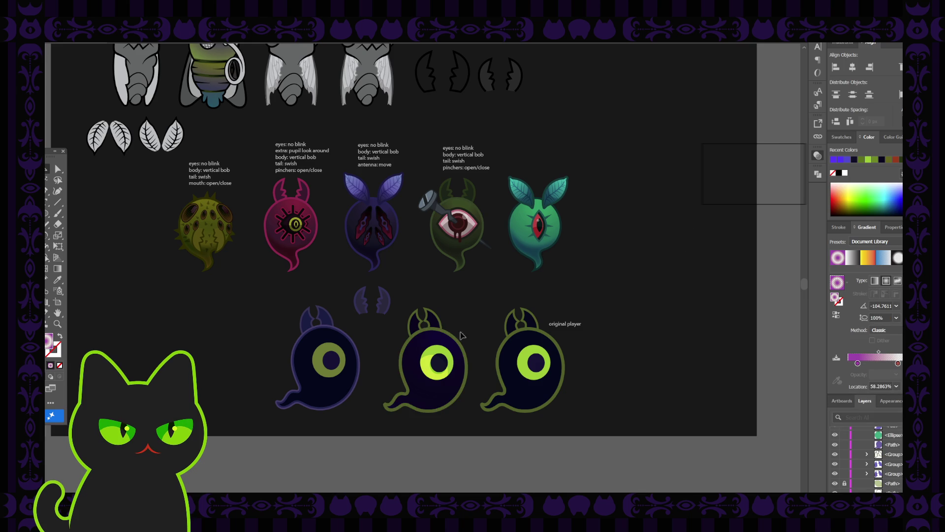
click(429, 344)
key(ctrl+equal)
key(ctrl+equal)
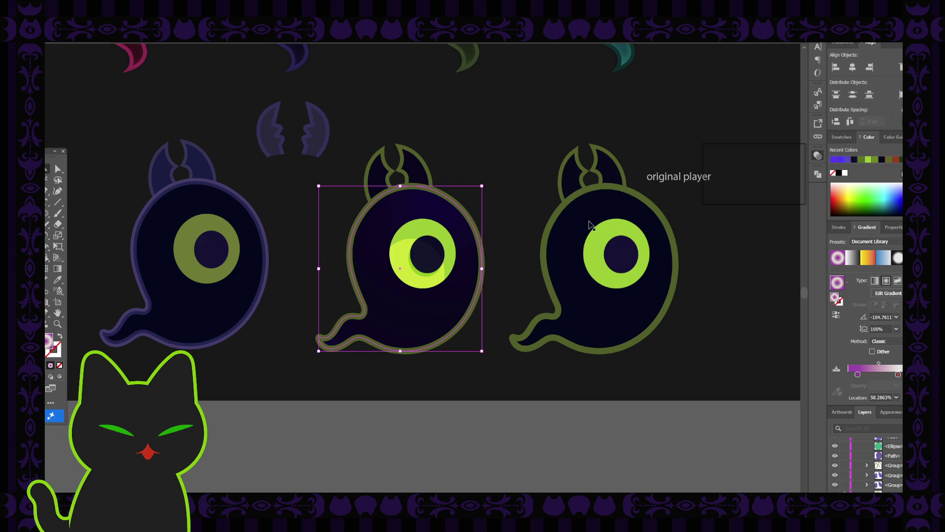
key(ctrl+z)
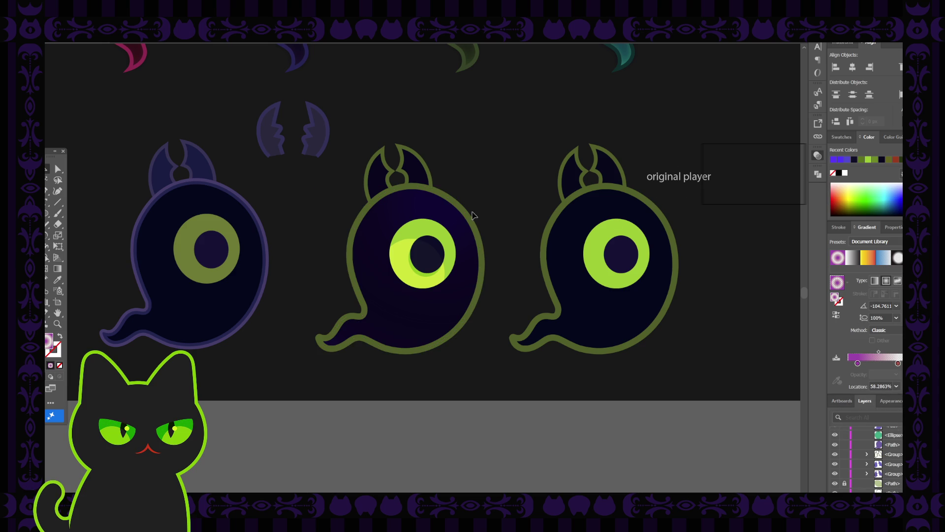
key(ctrl+shift+z)
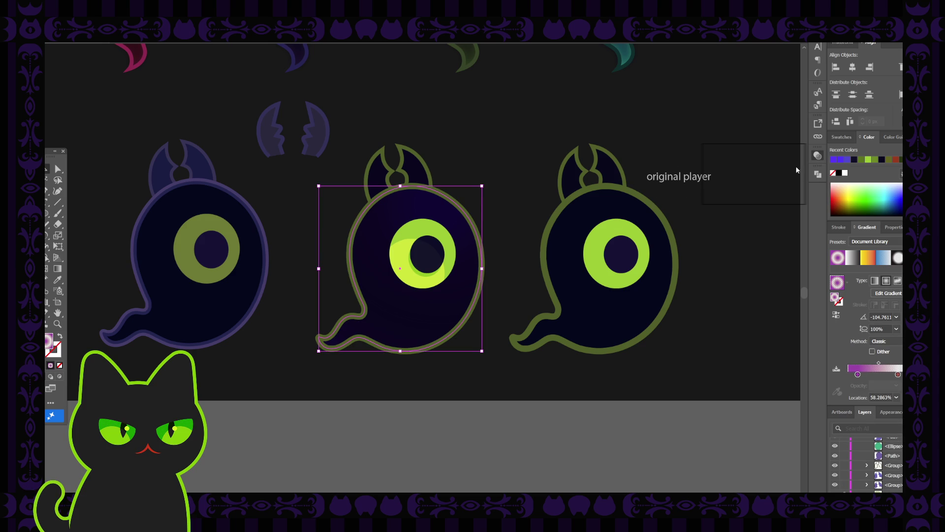
click(773, 175)
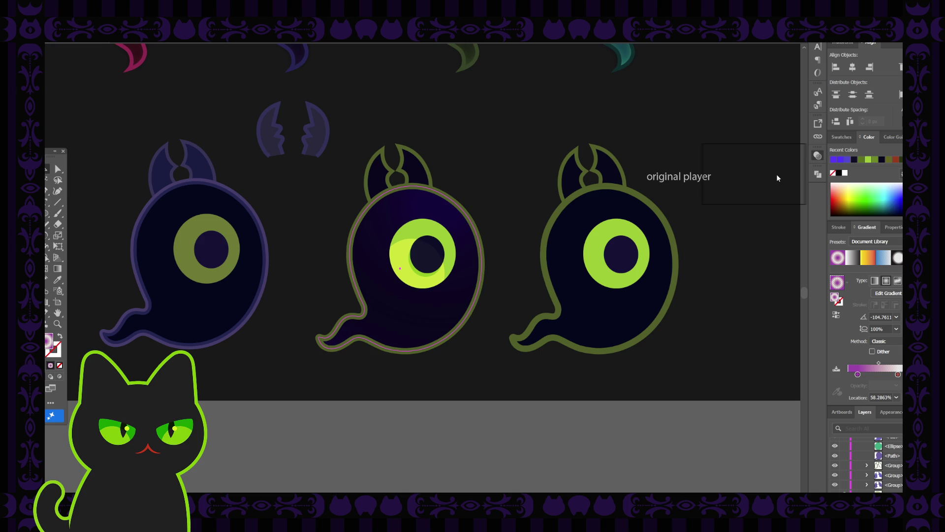
click(529, 177)
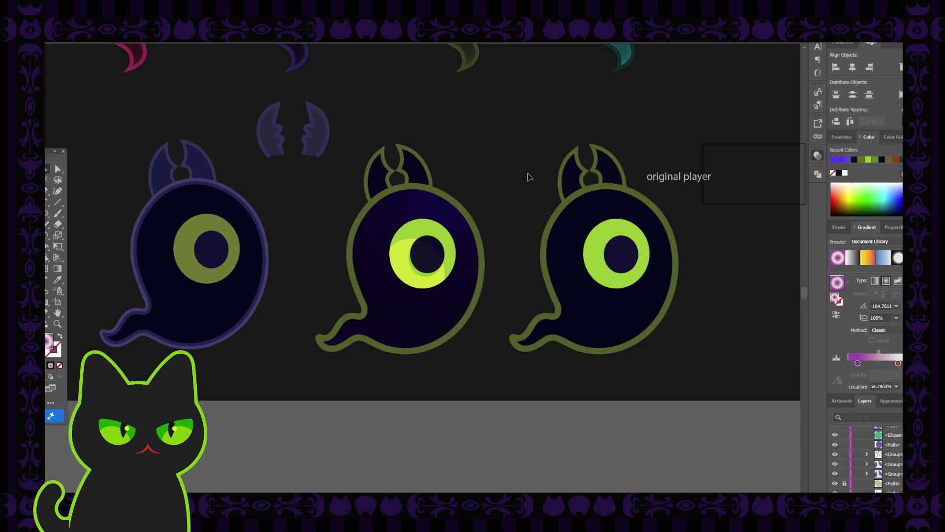
Redraw the middle ghost's purple body gradient along a steep diagonal of about -113.49°.
click(447, 218)
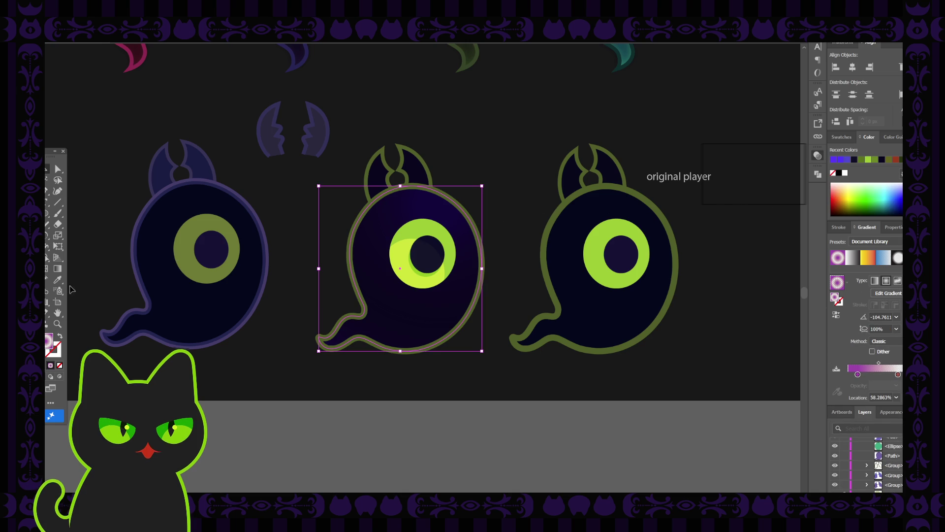
click(58, 268)
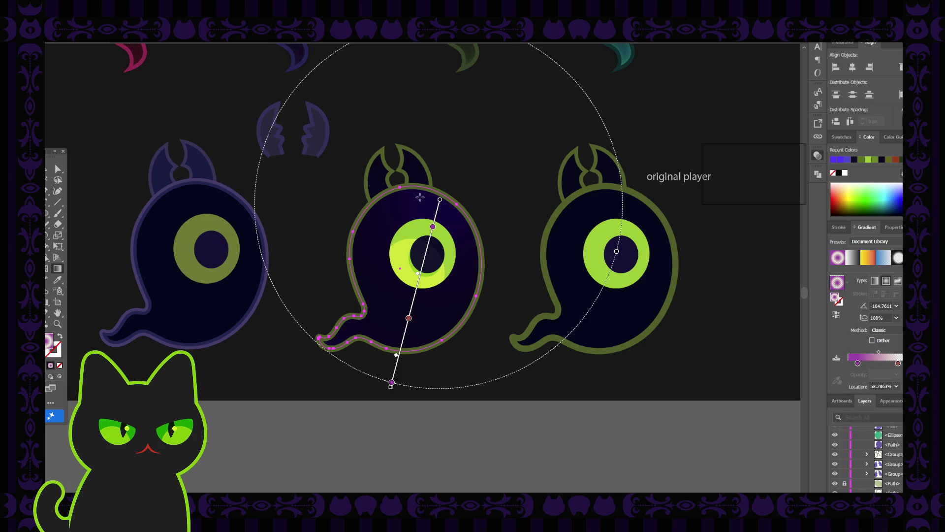
mouse_move(421, 192)
mouse_down()
mouse_move(374, 358)
mouse_move(354, 347)
mouse_up()
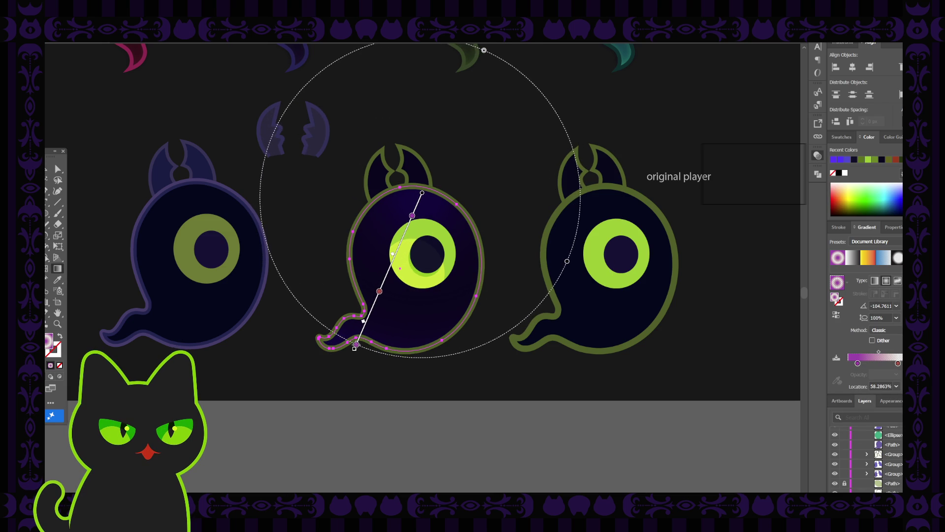
key(v)
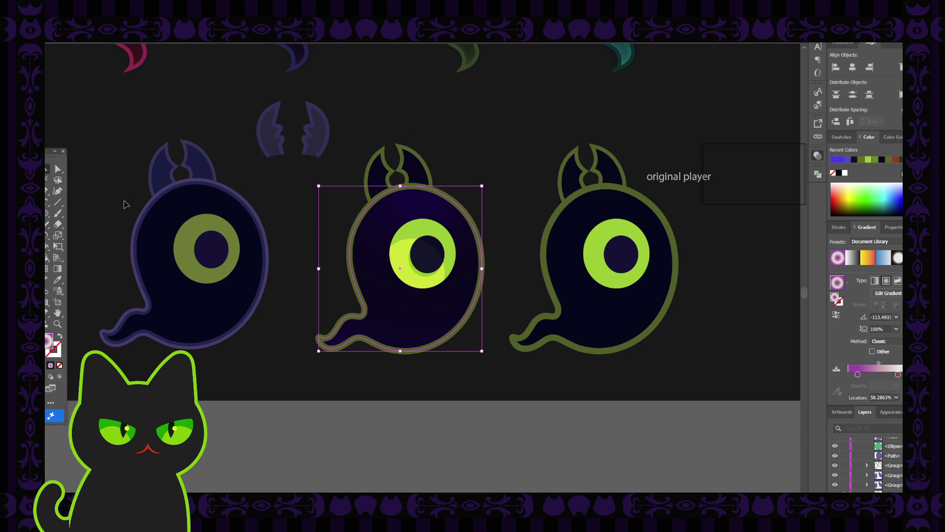
click(306, 214)
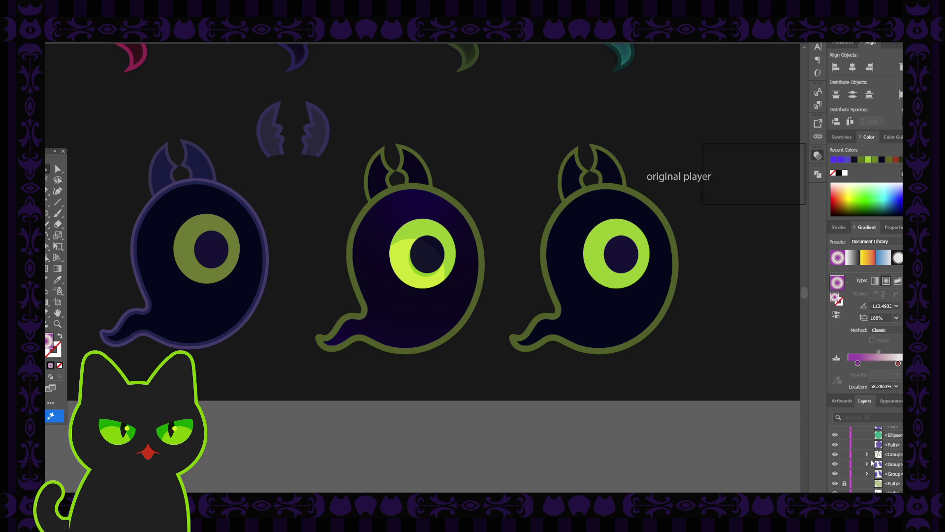
Make Layer 53 visible in the Layers panel.
scroll(872, 463, up, 2)
scroll(872, 462, up, 1)
scroll(872, 462, up, 1)
scroll(872, 463, up, 1)
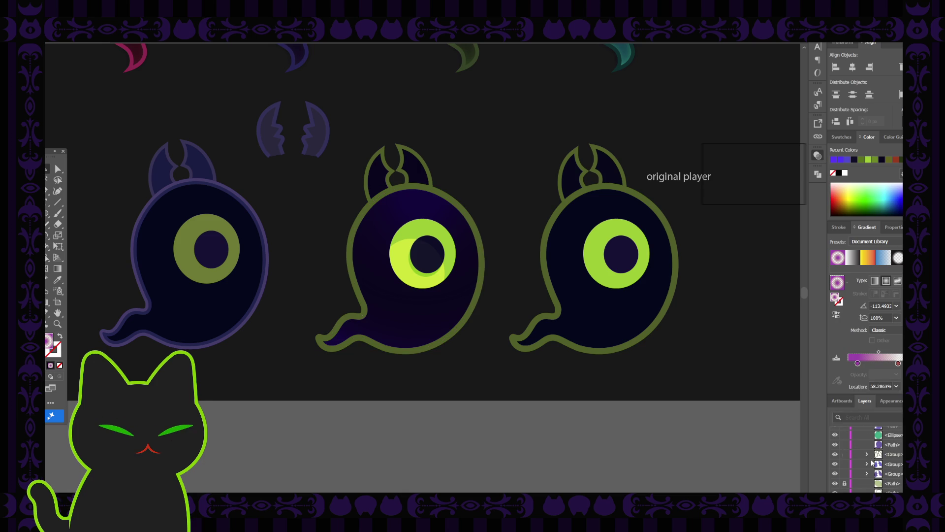
scroll(872, 463, down, 1)
scroll(863, 467, down, 1)
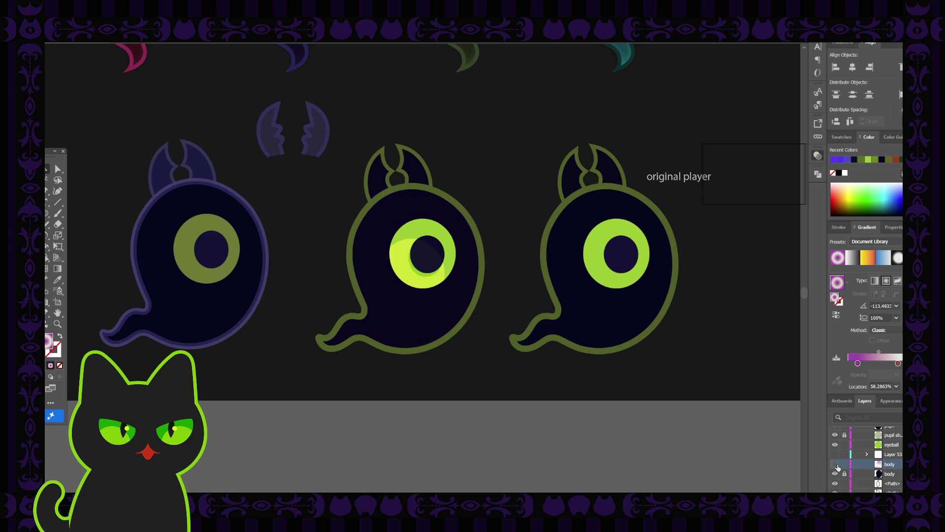
click(836, 454)
Inspect the middle ghost's body shape without its selection outline, then zoom out to the creature row.
click(439, 316)
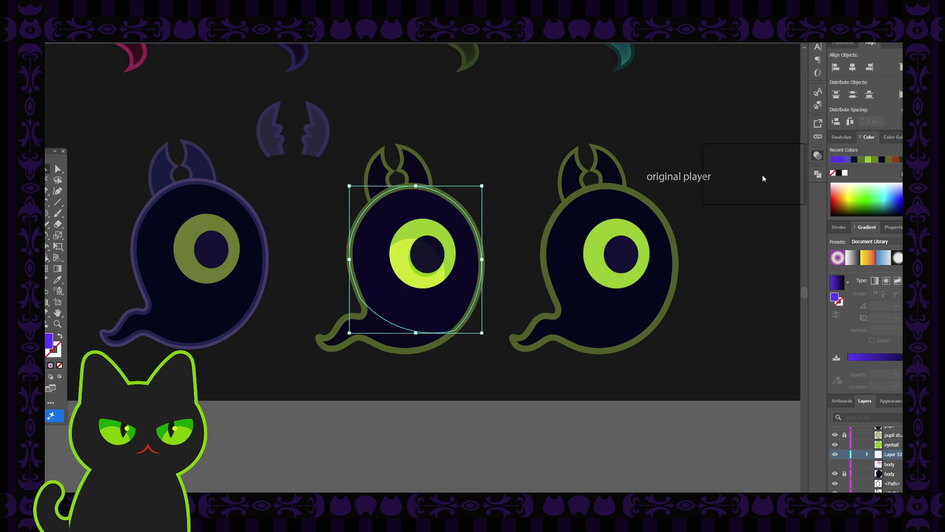
key(ctrl+shift+b)
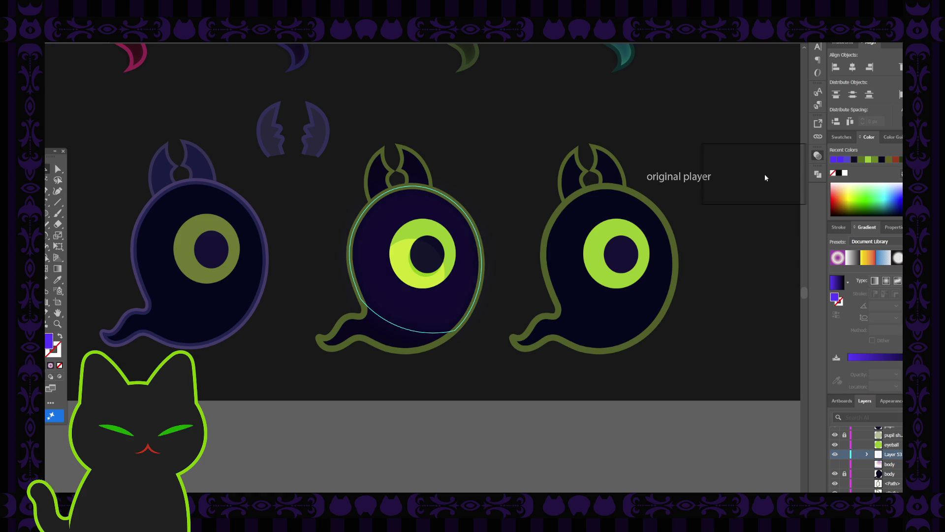
key(ctrl+shift+b)
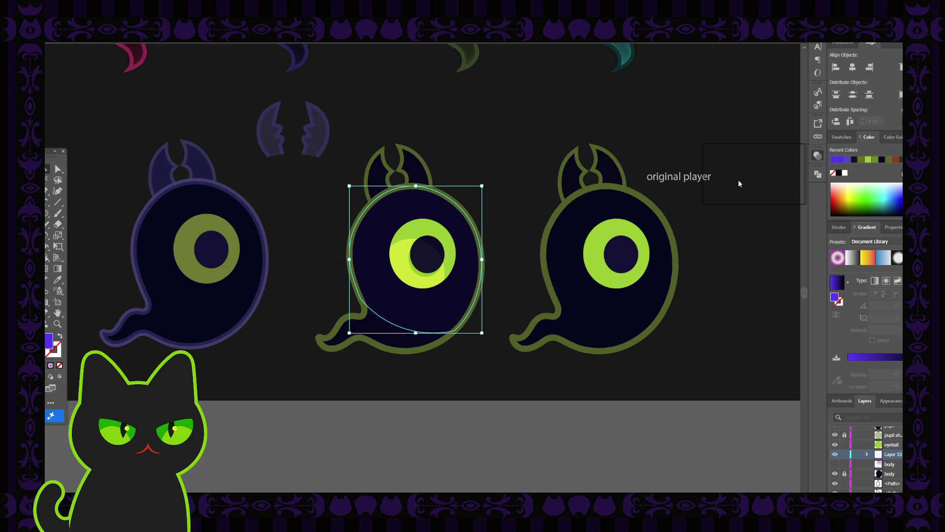
click(532, 397)
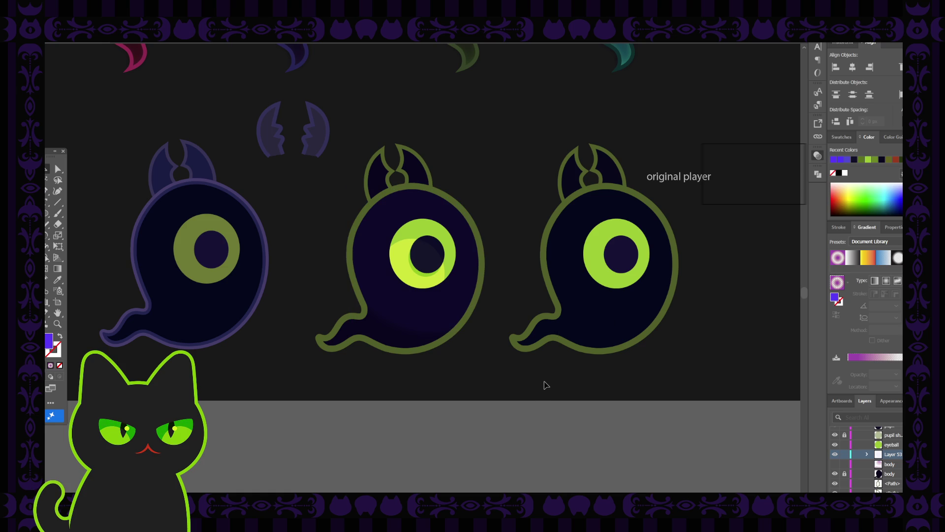
key(ctrl+minus)
key(ctrl+minus)
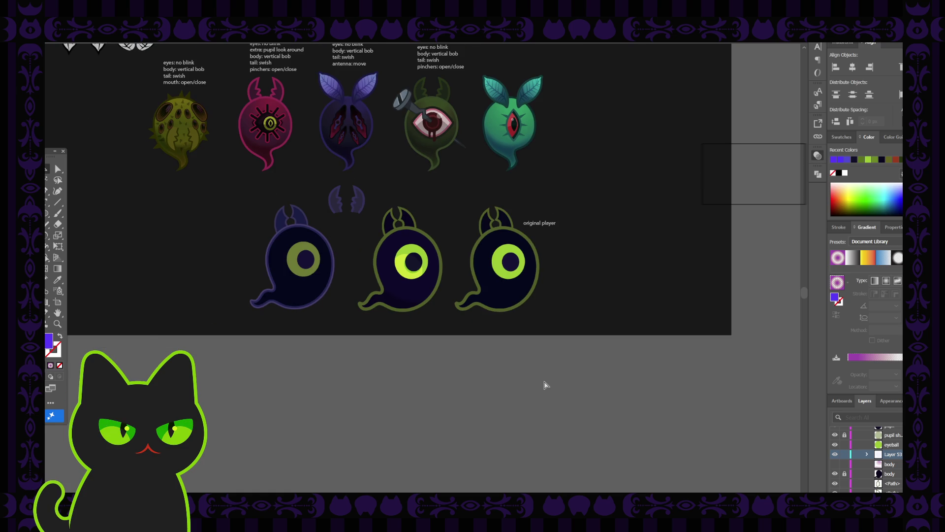
key(ctrl+minus)
Zoom back in and make the middle ghost's hidden purple gradient body layer visible.
key(ctrl+plus)
key(ctrl+plus)
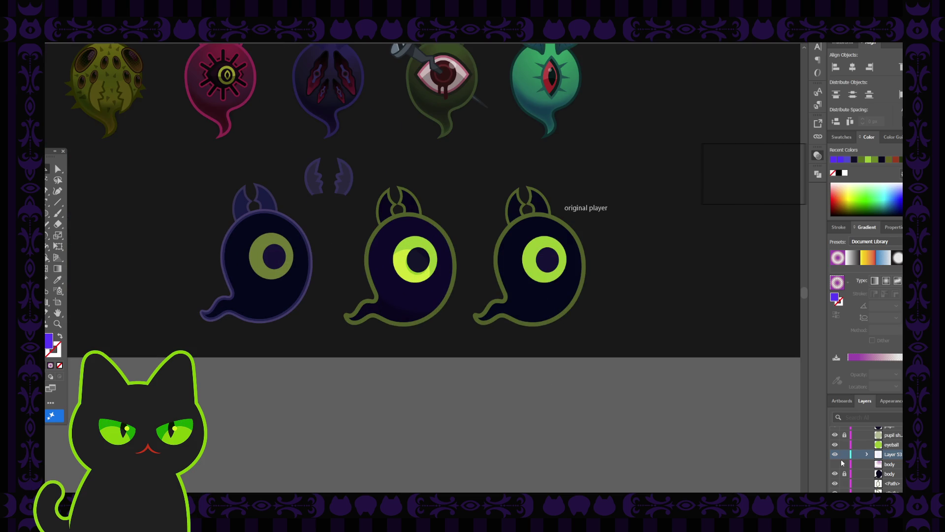
click(835, 465)
scroll(641, 434, up, 2)
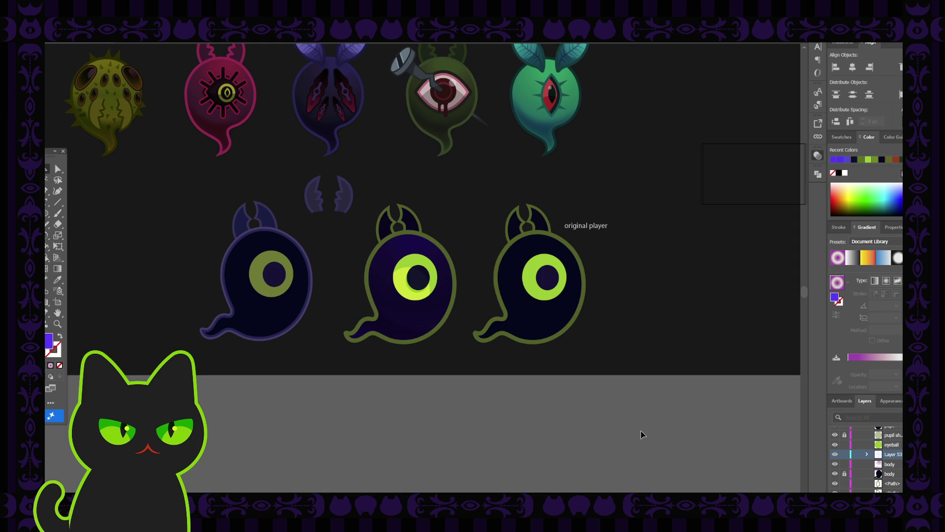
scroll(641, 434, up, 1)
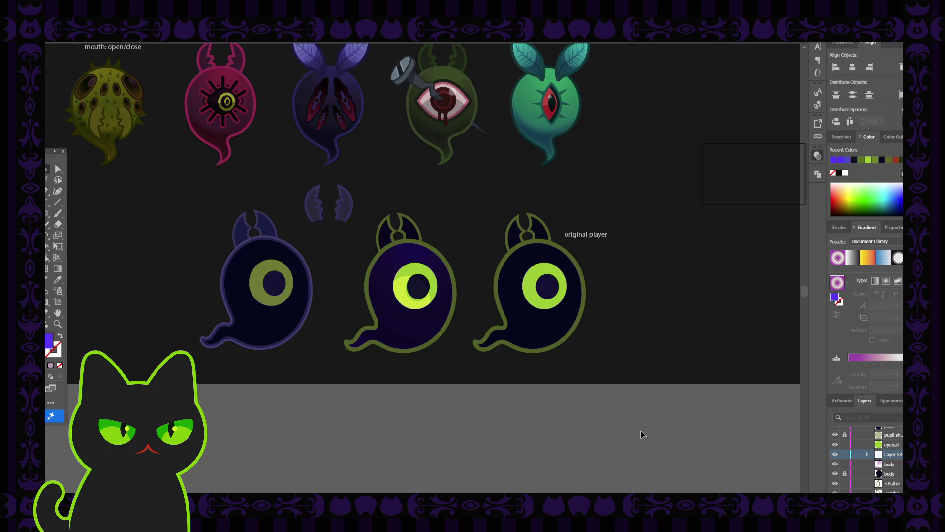
scroll(641, 434, up, 2)
scroll(643, 433, up, 3)
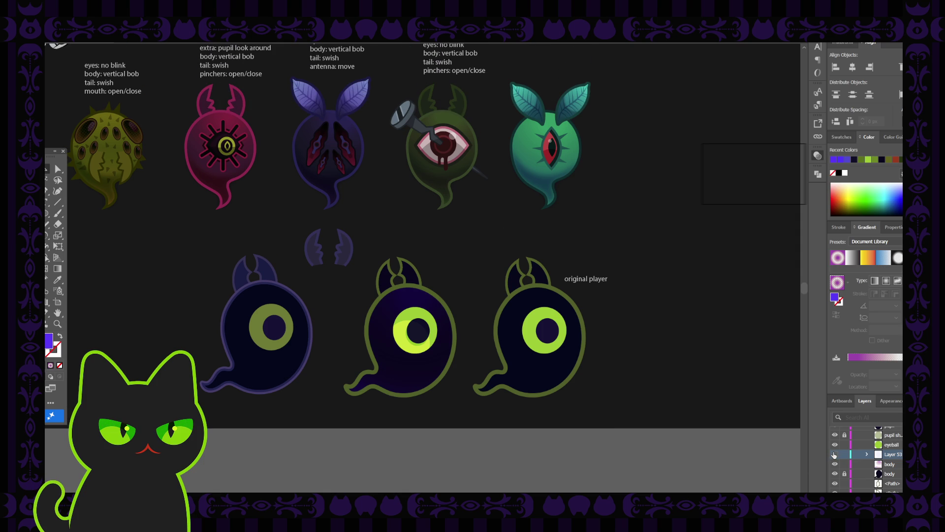
Hide and delete Layer 53, then select the middle ghost's body.
click(835, 453)
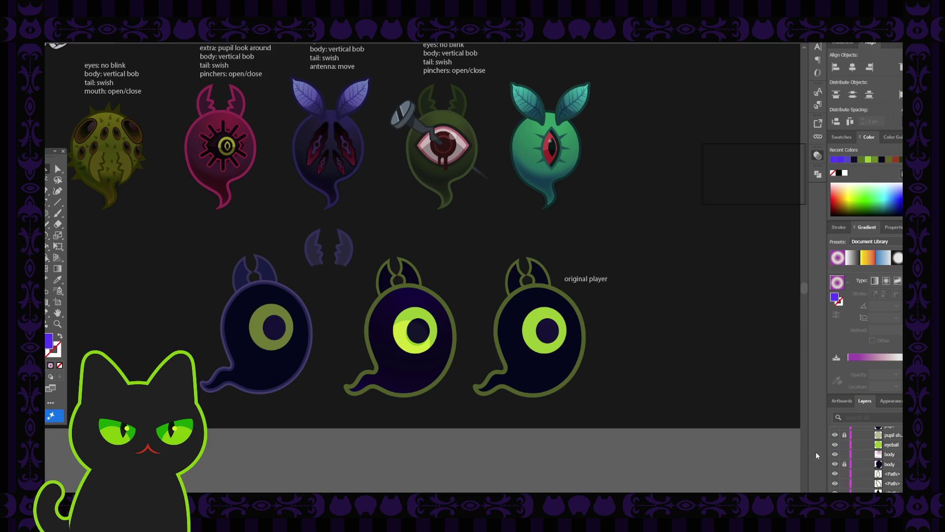
key(Delete)
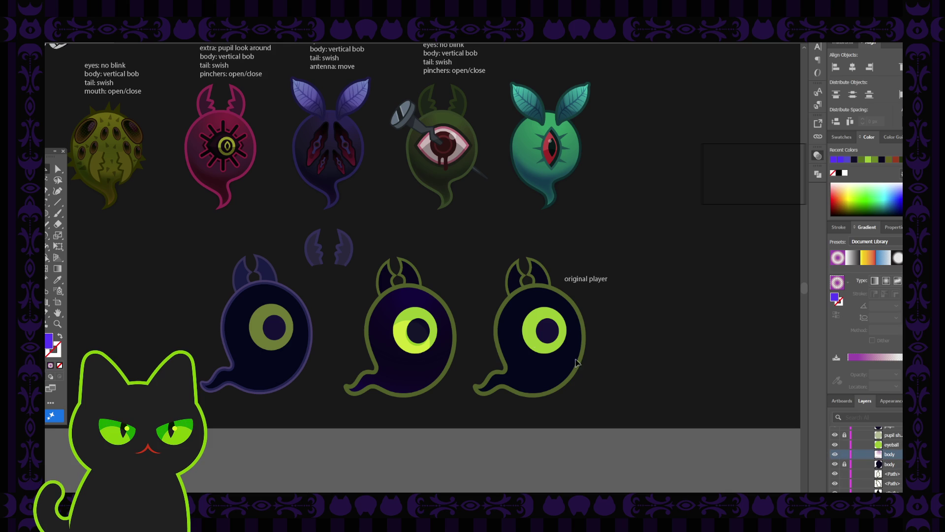
click(430, 301)
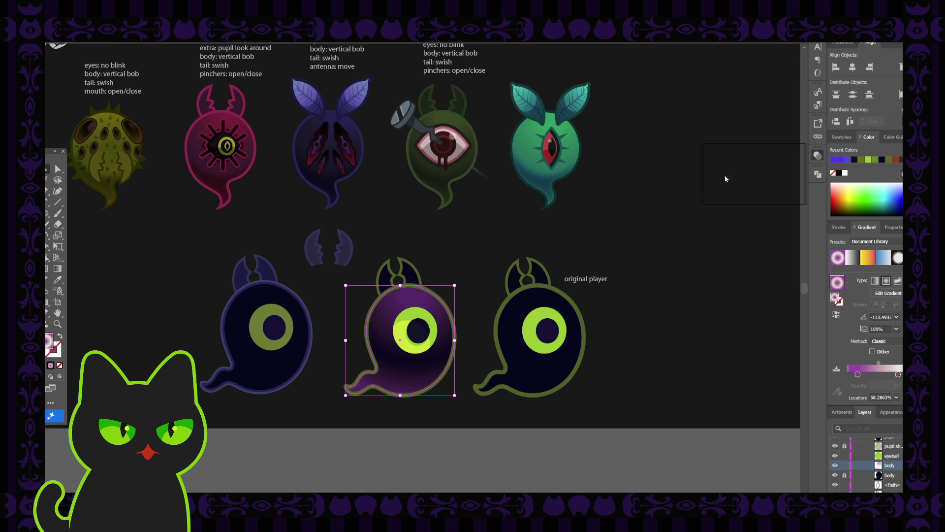
Undo the bright purple body gradient, review the middle ghost, and toggle its body layer's visibility.
key(ctrl+z)
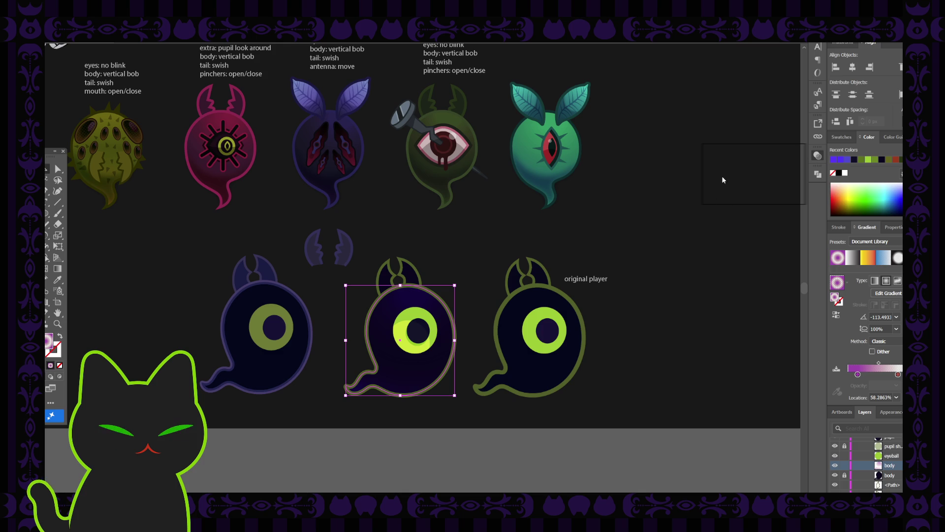
click(705, 282)
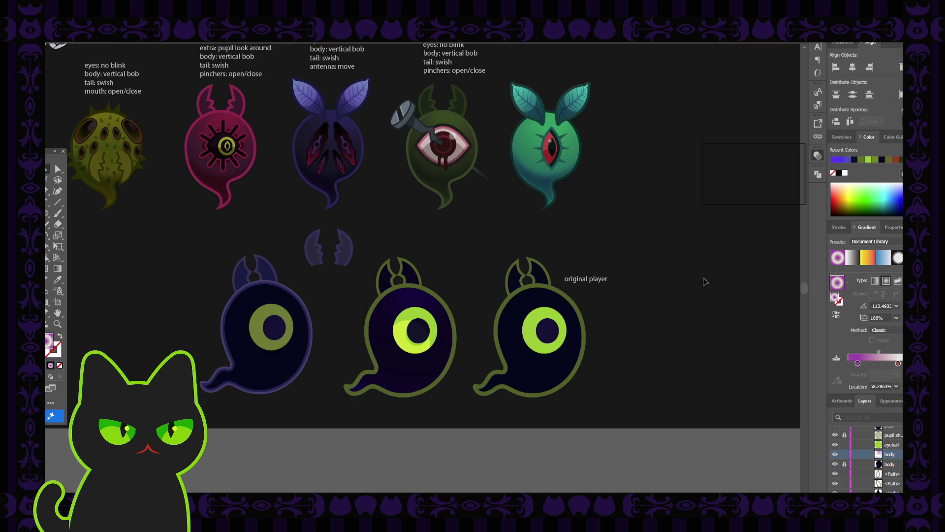
click(426, 307)
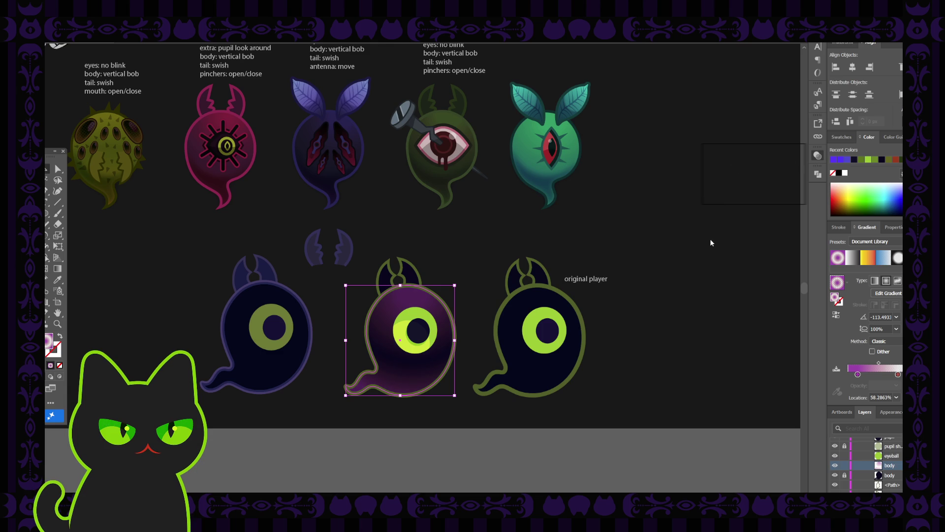
click(722, 242)
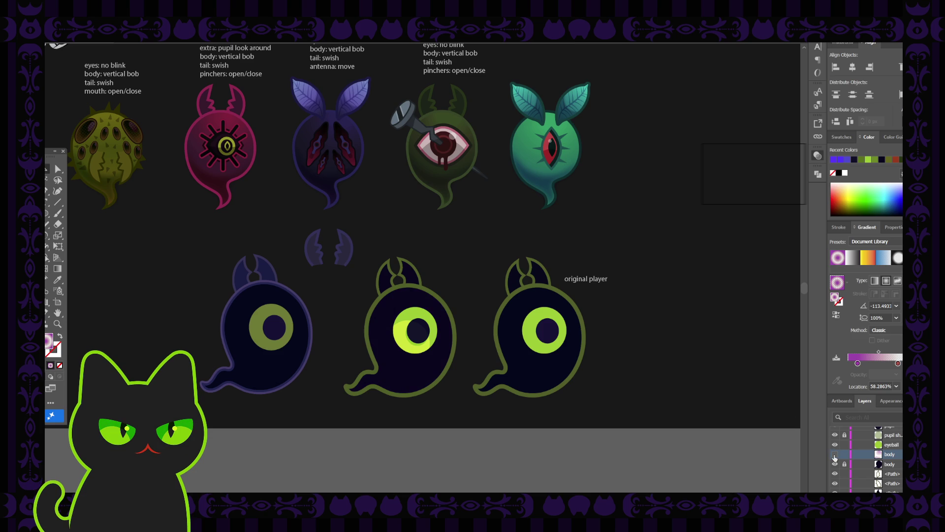
click(834, 456)
key(ctrl+minus)
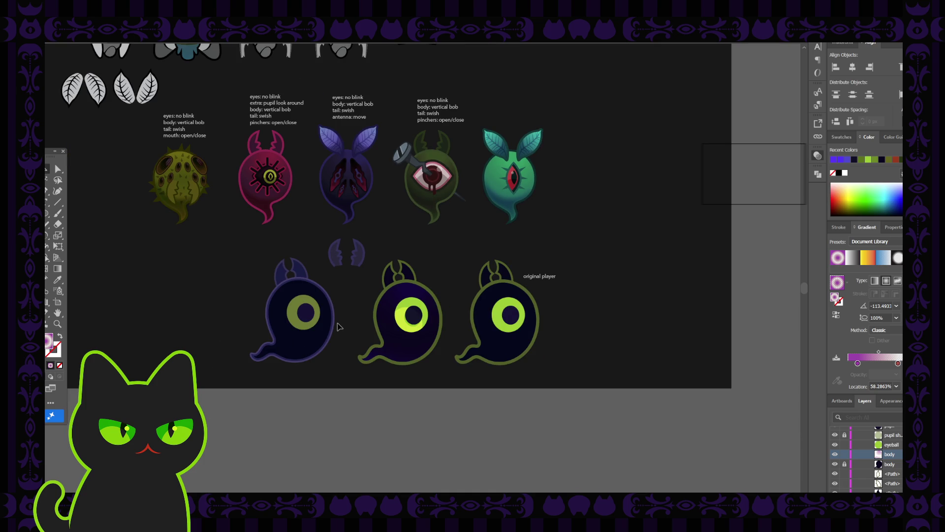
scroll(327, 295, up, 3)
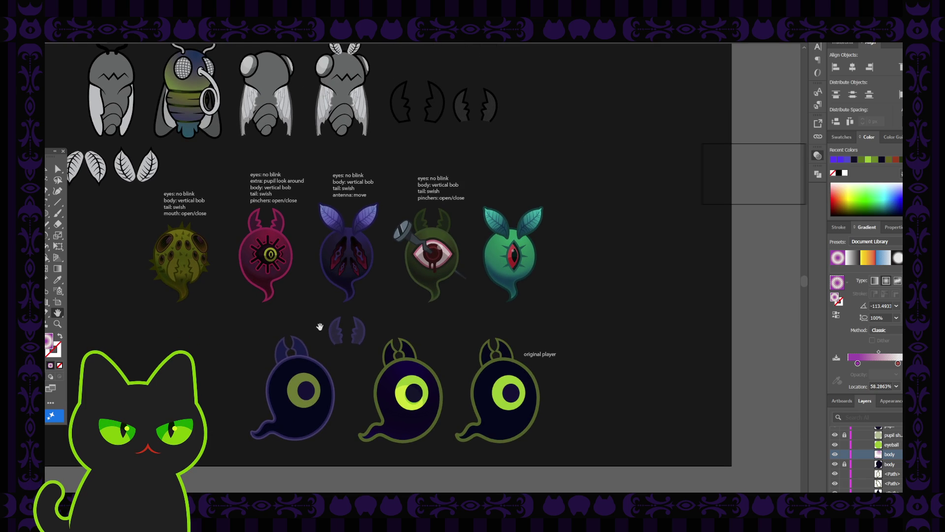
drag(317, 334, 316, 332)
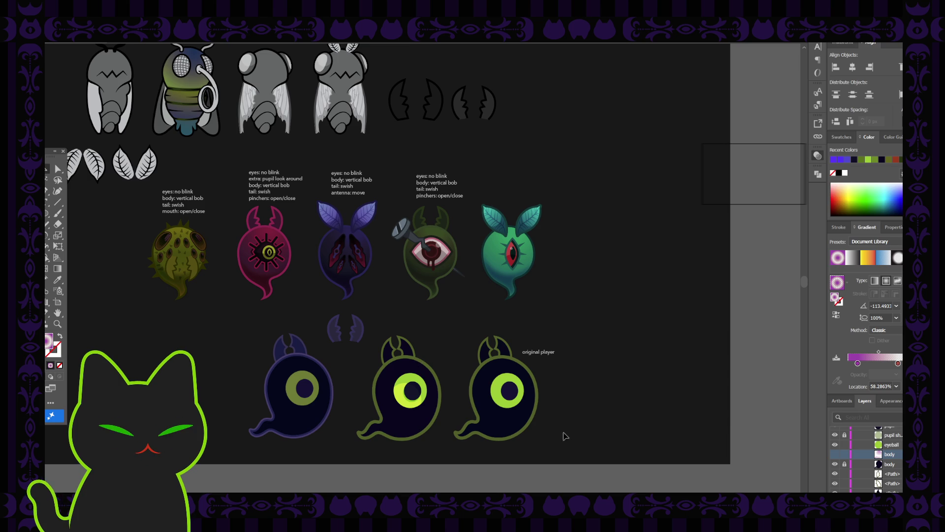
key(ctrl+=)
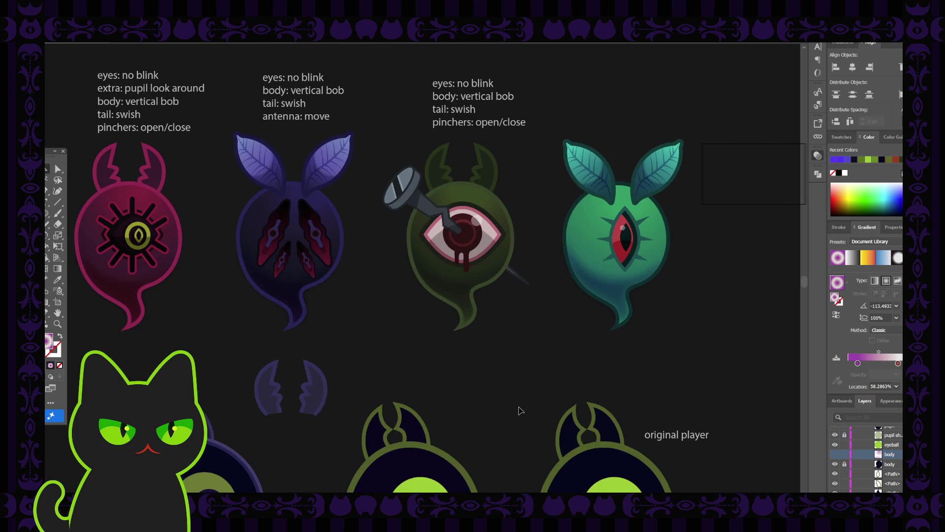
scroll(498, 317, down, 5)
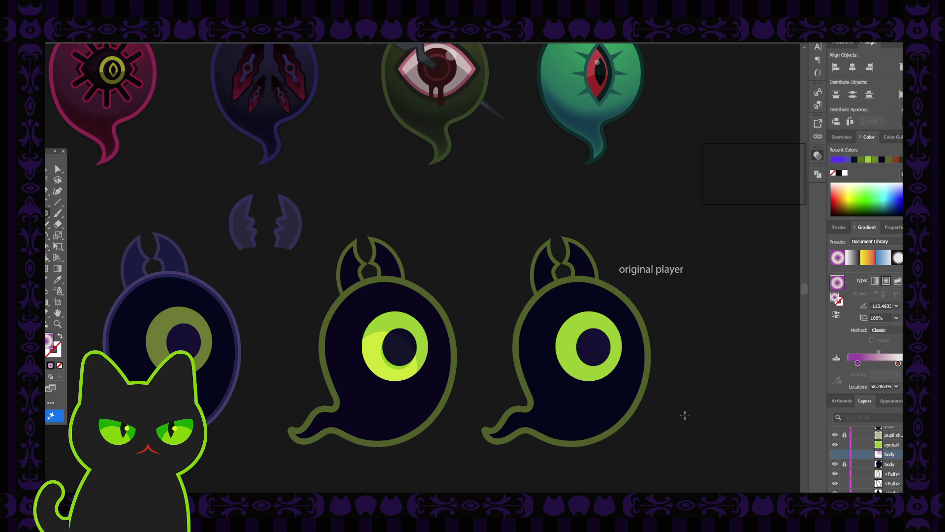
Pick up the eye's lime green with the Eyedropper and delete the hidden wave <Path> above the pupil layer.
key(i)
click(564, 331)
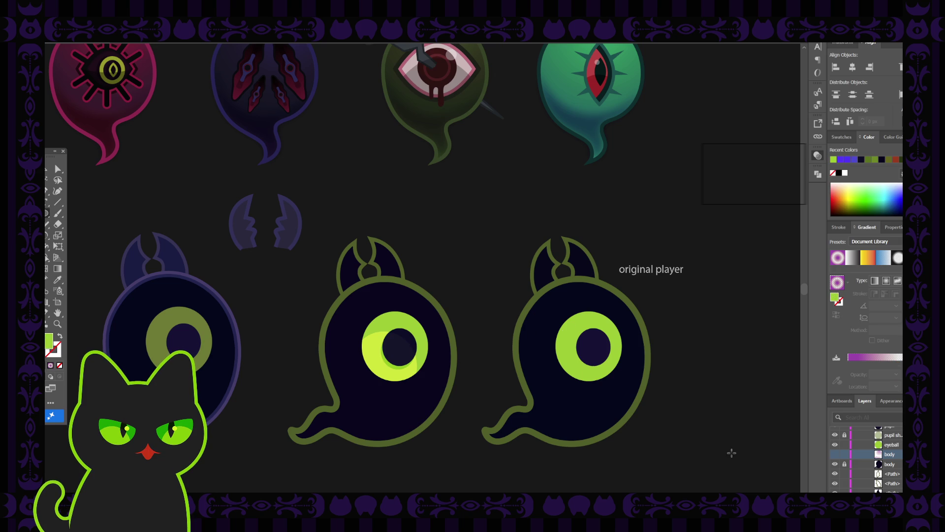
scroll(872, 446, up, 1)
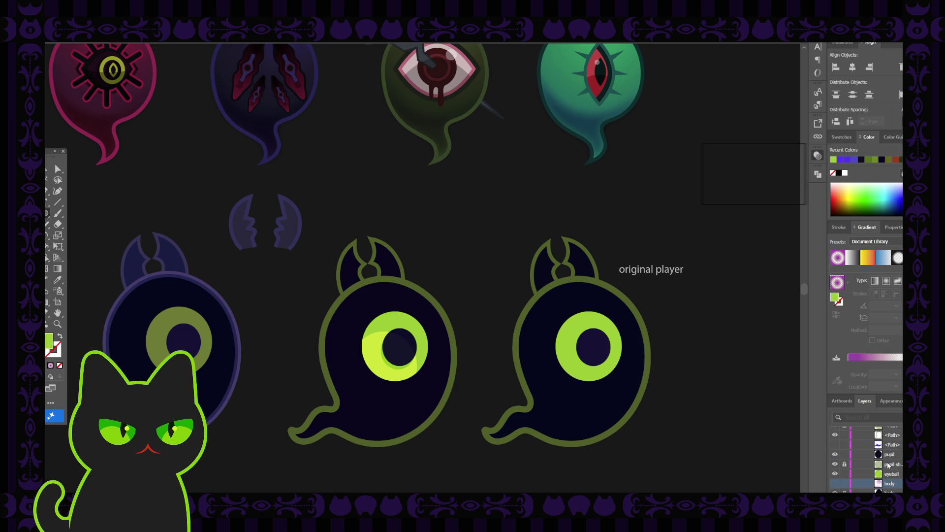
click(891, 457)
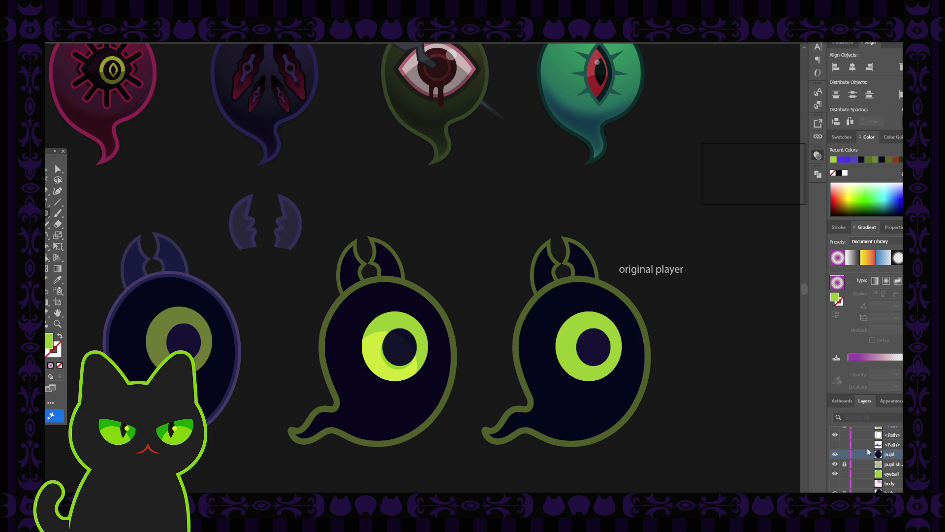
click(889, 444)
key(Delete)
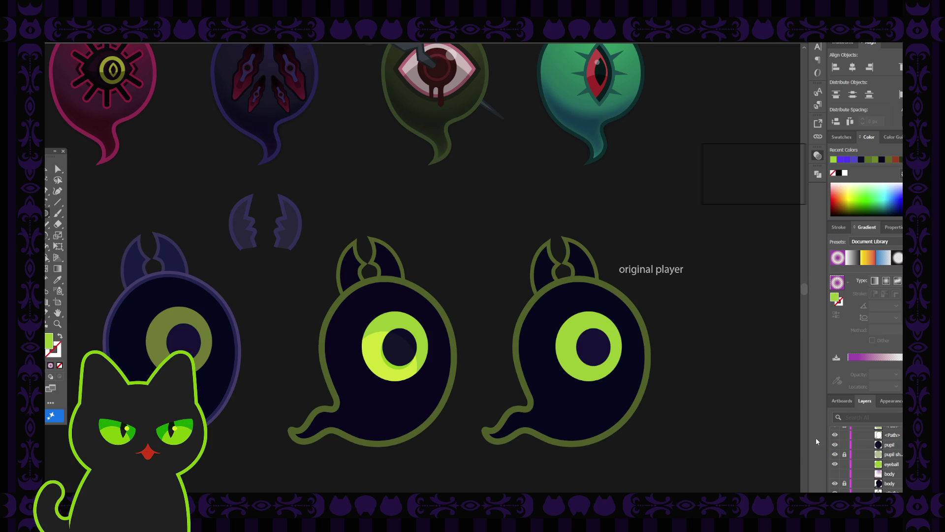
click(889, 445)
Move Layer 53 lower in the stack and draw a 24×24 px lime circle above the middle ghost.
scroll(867, 458, up, 10)
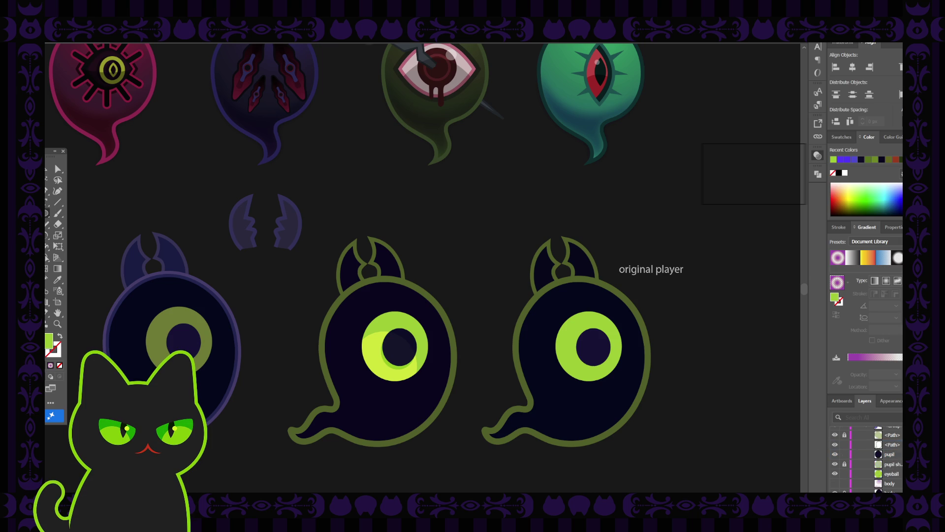
mouse_move(869, 434)
mouse_down()
mouse_move(892, 457)
mouse_move(898, 486)
mouse_up()
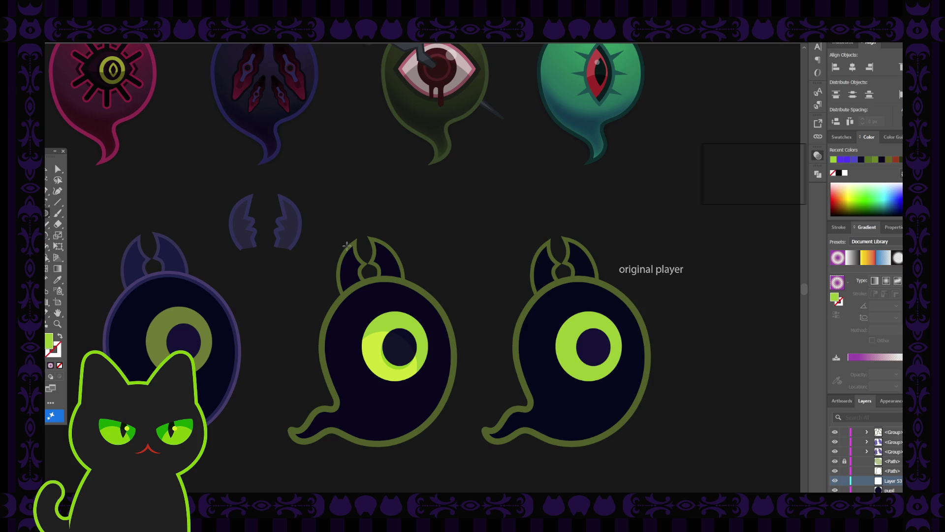
click(425, 225)
drag(425, 225, 426, 225)
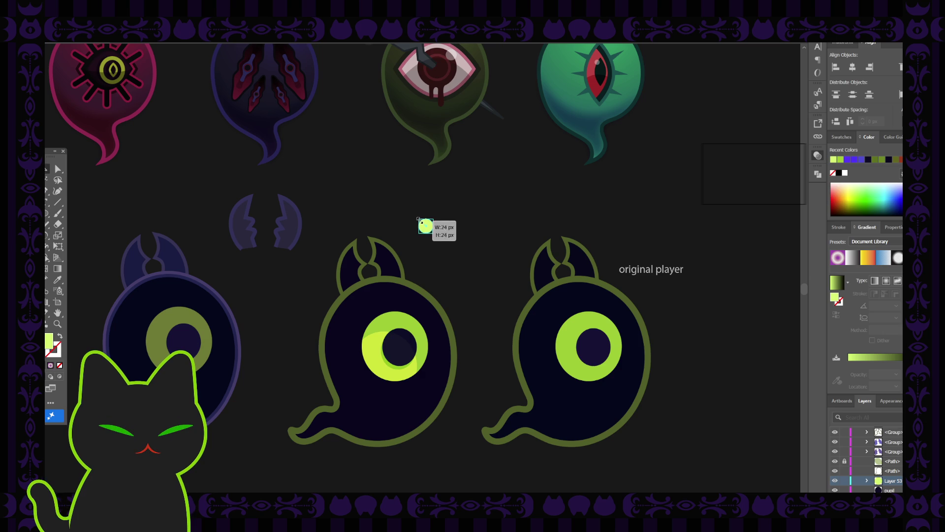
Apply the lime-to-dark-green gradient to the circle and position it on the pupil's upper right edge.
click(444, 217)
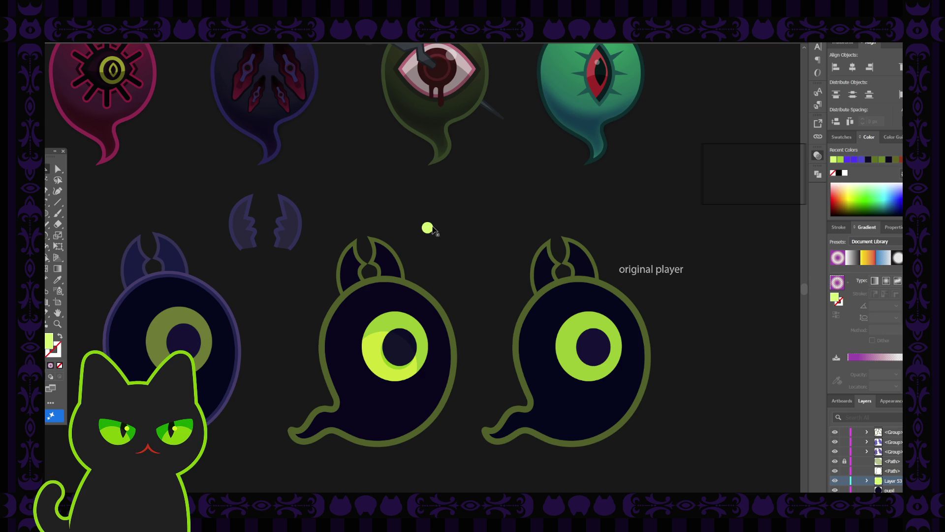
drag(431, 230, 411, 334)
mouse_move(411, 334)
mouse_down()
mouse_move(450, 256)
mouse_move(442, 249)
mouse_up()
click(450, 256)
drag(451, 260, 411, 336)
drag(390, 328, 413, 336)
key(ctrl+minus)
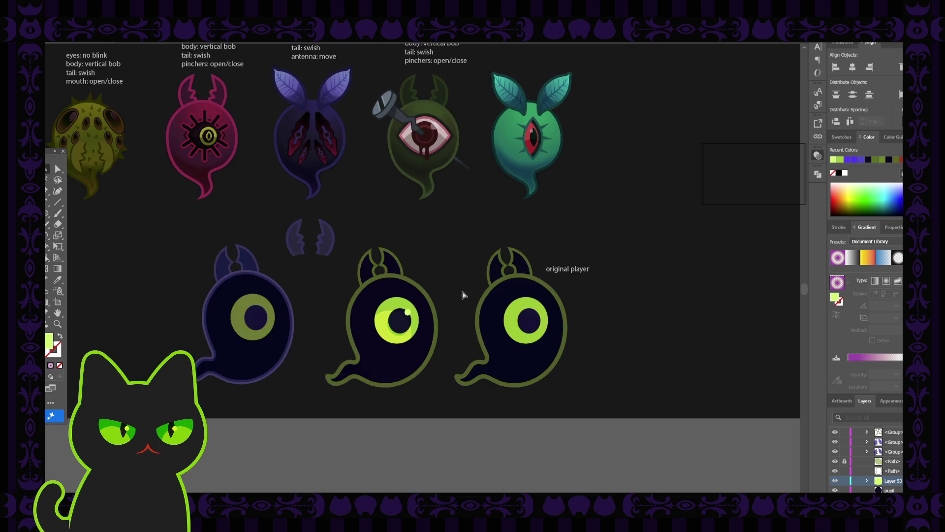
key(ctrl+minus)
key(ctrl+plus)
key(ctrl+plus)
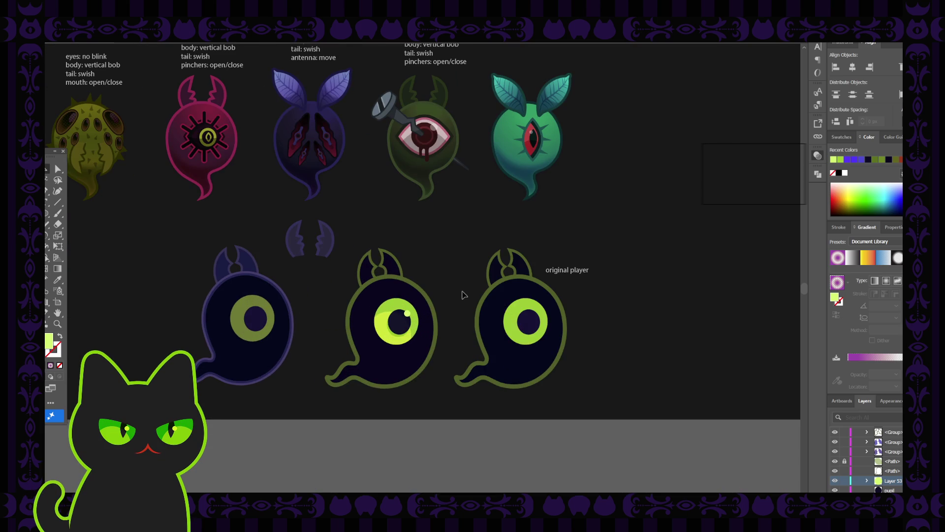
click(408, 316)
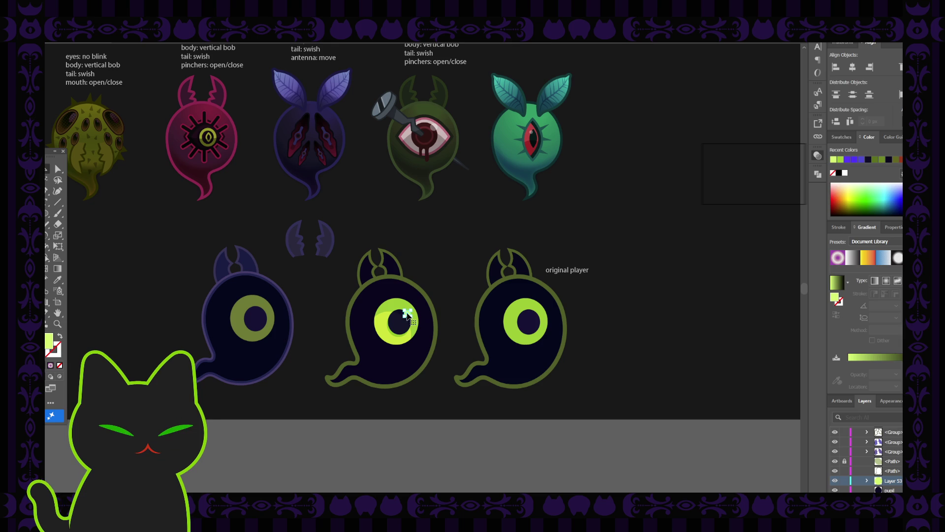
scroll(407, 316, up, 2)
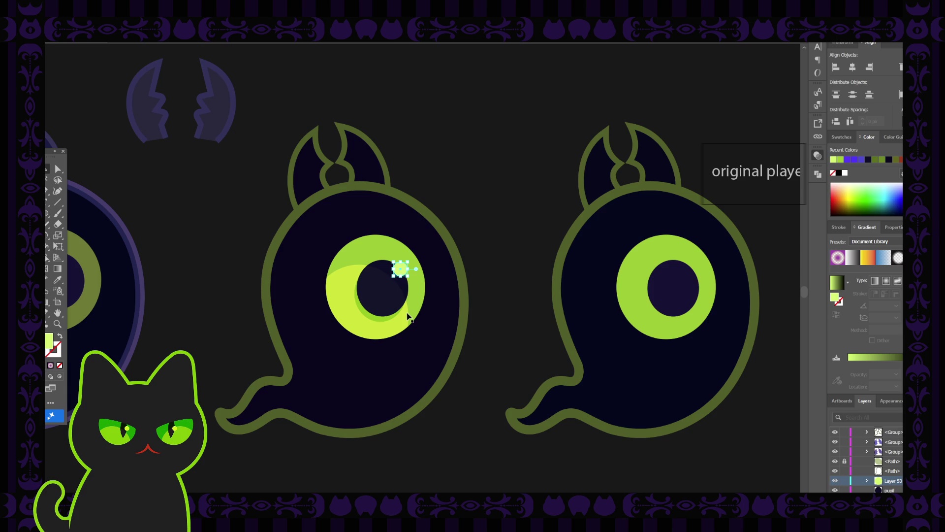
click(425, 260)
click(402, 270)
click(475, 274)
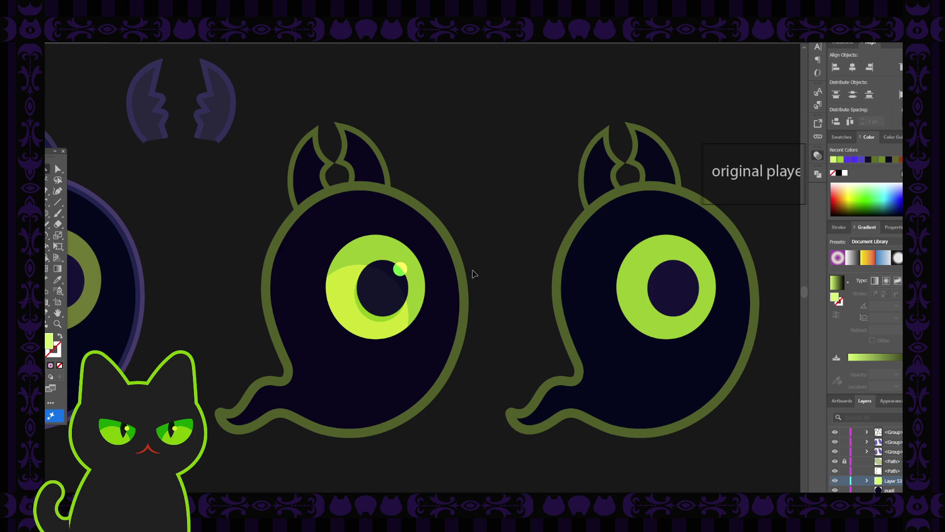
click(401, 269)
click(432, 270)
click(399, 268)
click(665, 274)
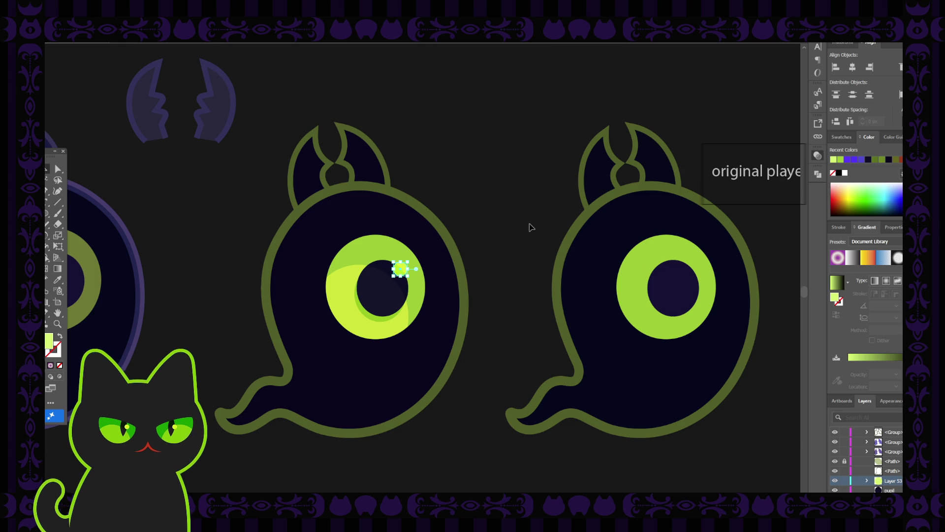
click(402, 268)
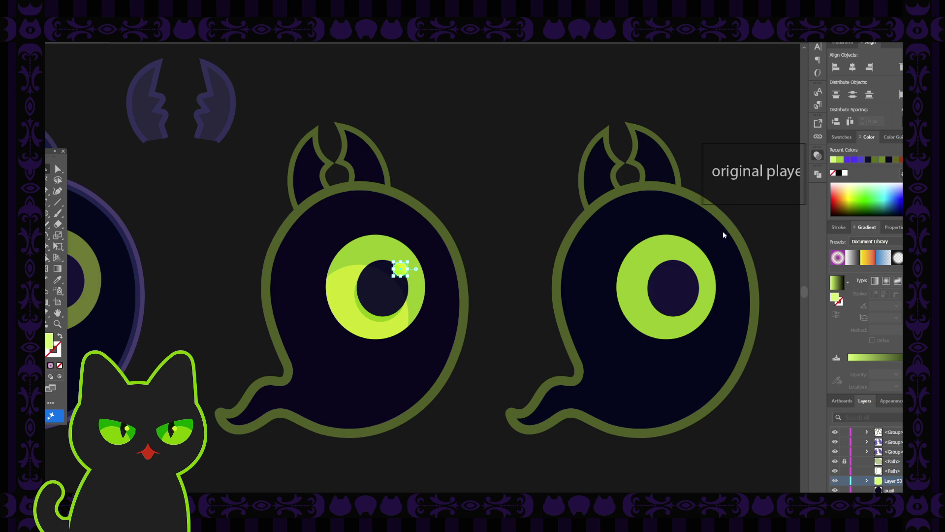
click(498, 226)
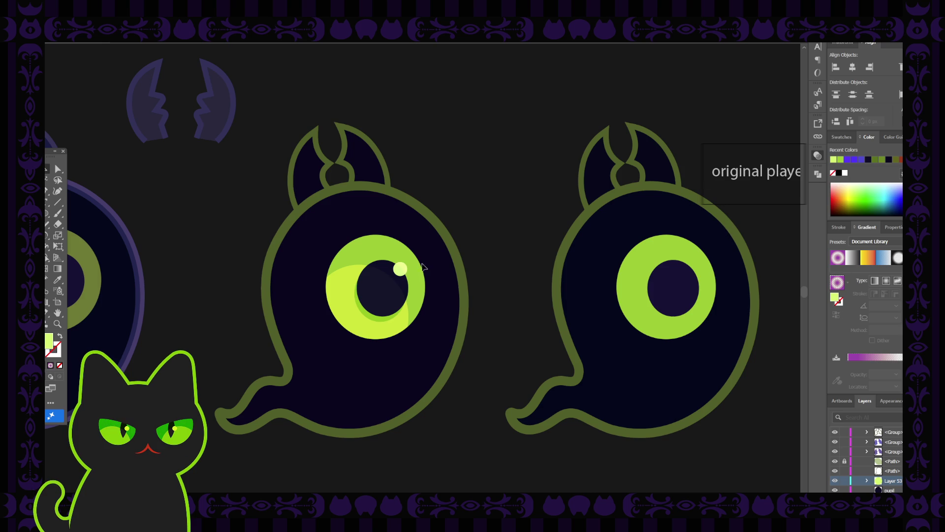
click(402, 268)
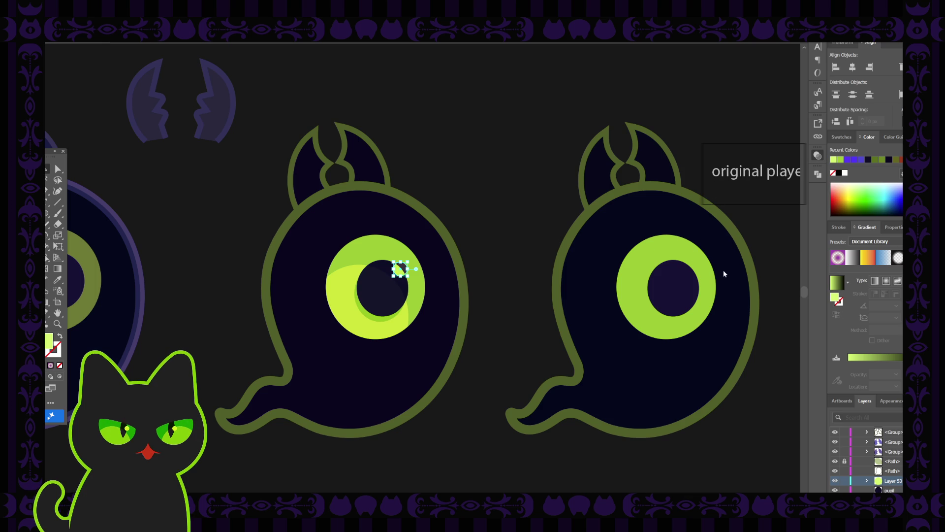
click(536, 231)
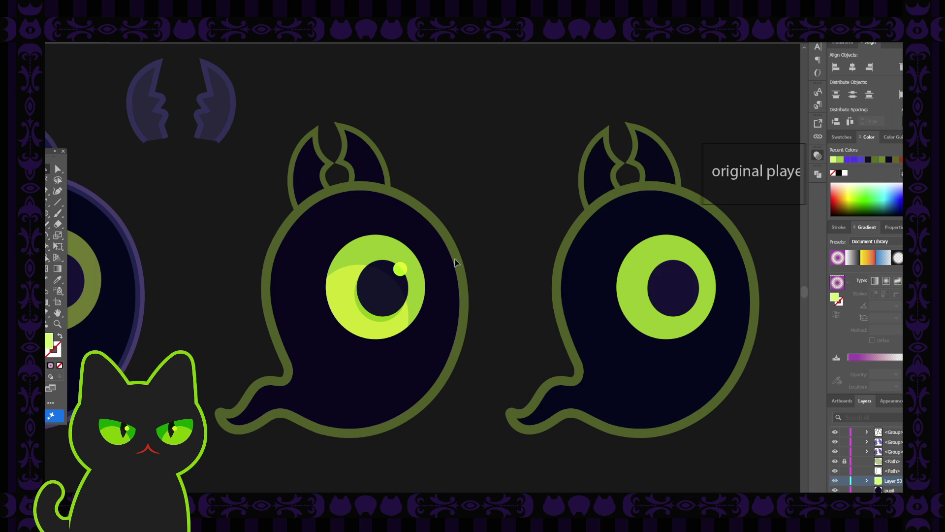
key(ctrl+minus)
key(ctrl+minus)
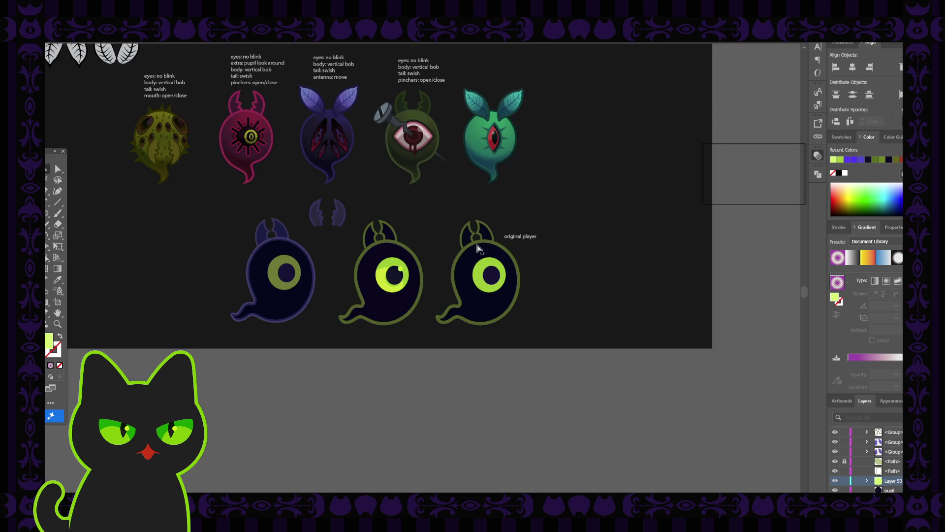
key(ctrl+plus)
key(ctrl+plus)
key(ctrl+plus)
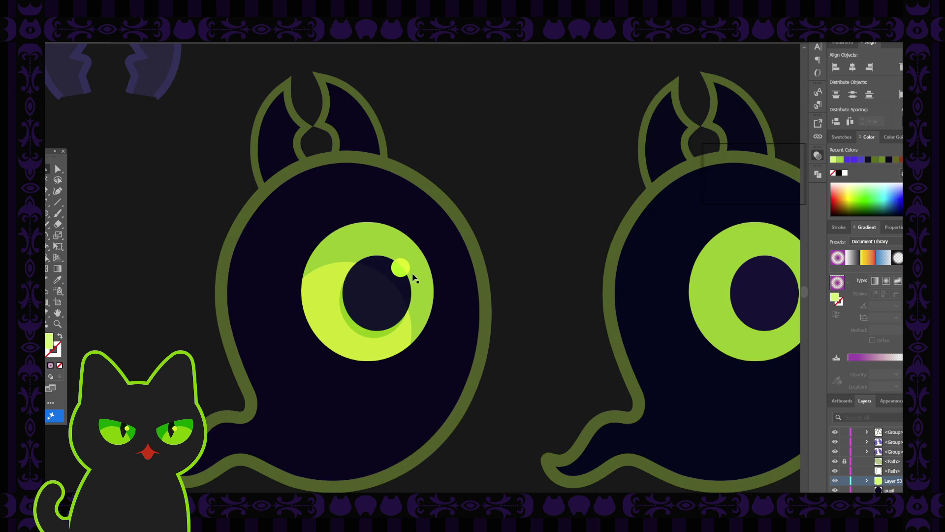
click(401, 267)
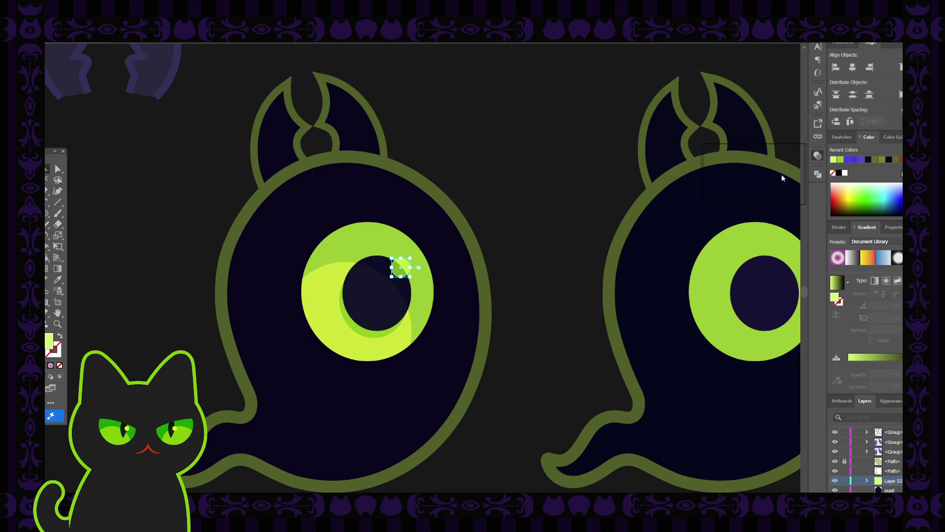
click(536, 156)
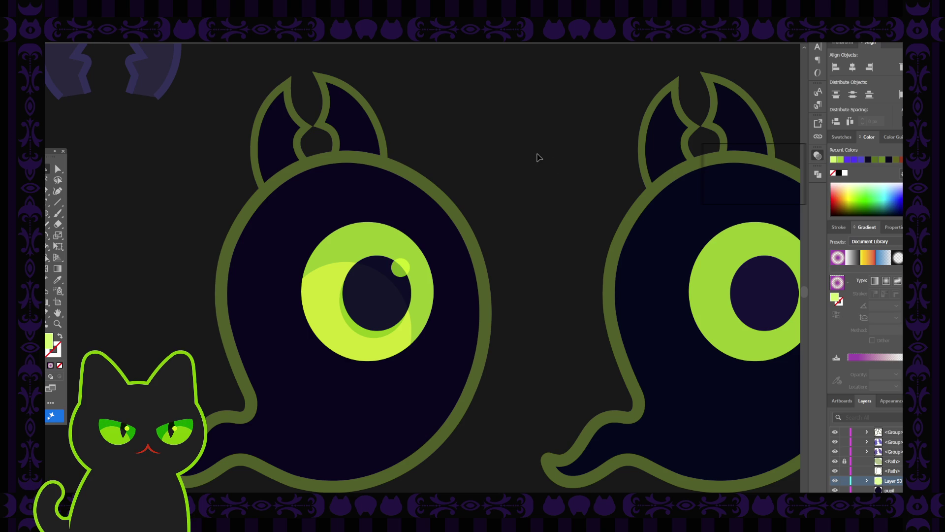
key(ctrl+minus)
key(ctrl+minus)
key(ctrl+minus)
key(ctrl+minus)
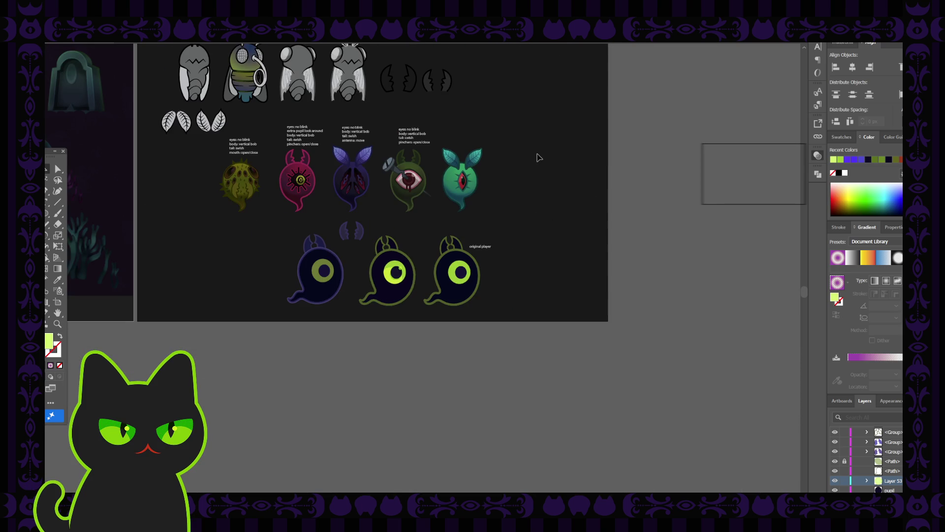
key(ctrl+plus)
key(ctrl+plus)
key(ctrl+plus)
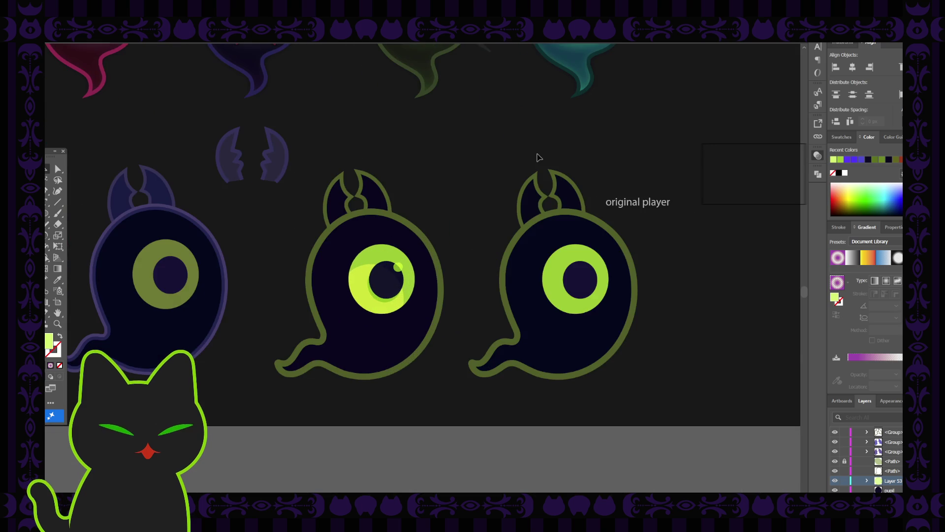
key(ctrl+minus)
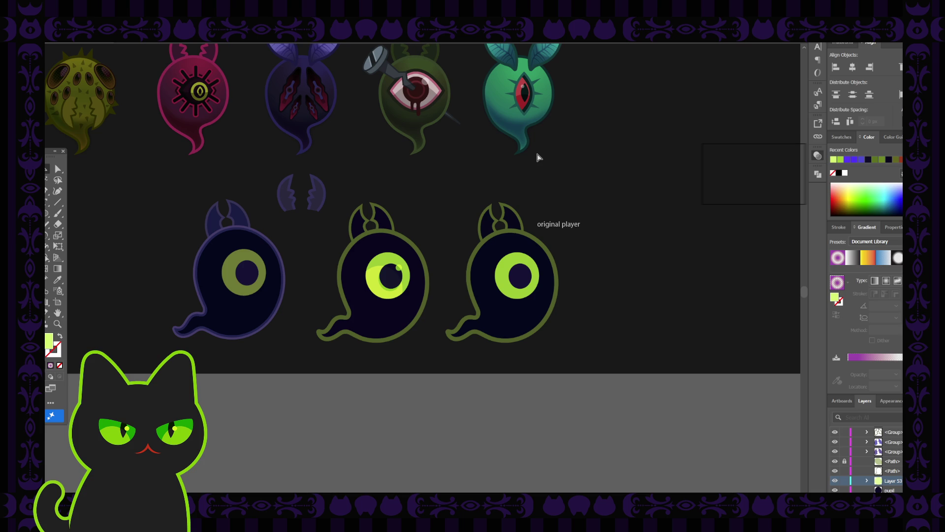
drag(406, 170, 426, 222)
drag(387, 195, 387, 203)
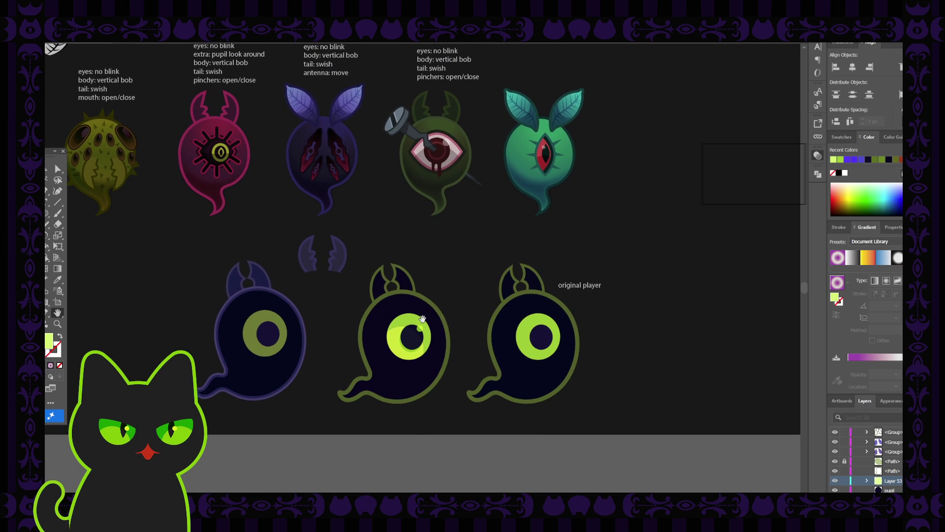
drag(363, 294, 365, 285)
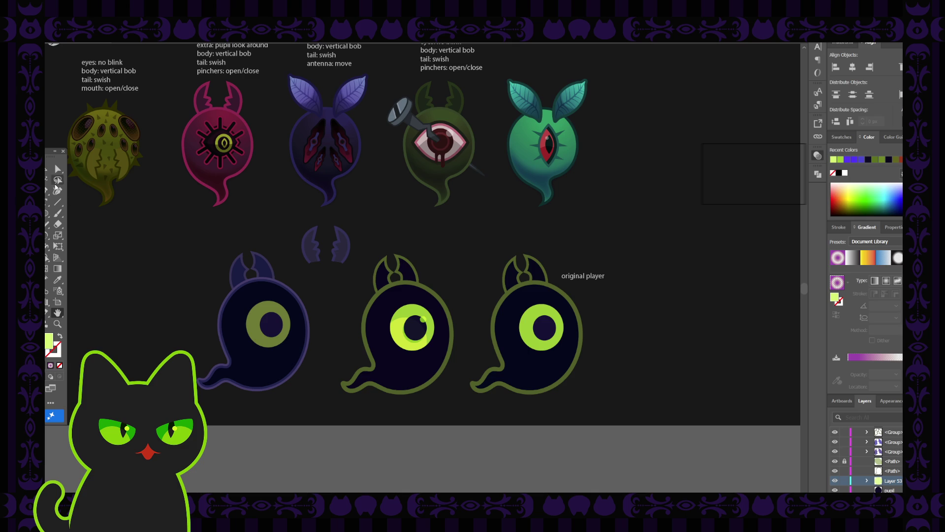
click(406, 268)
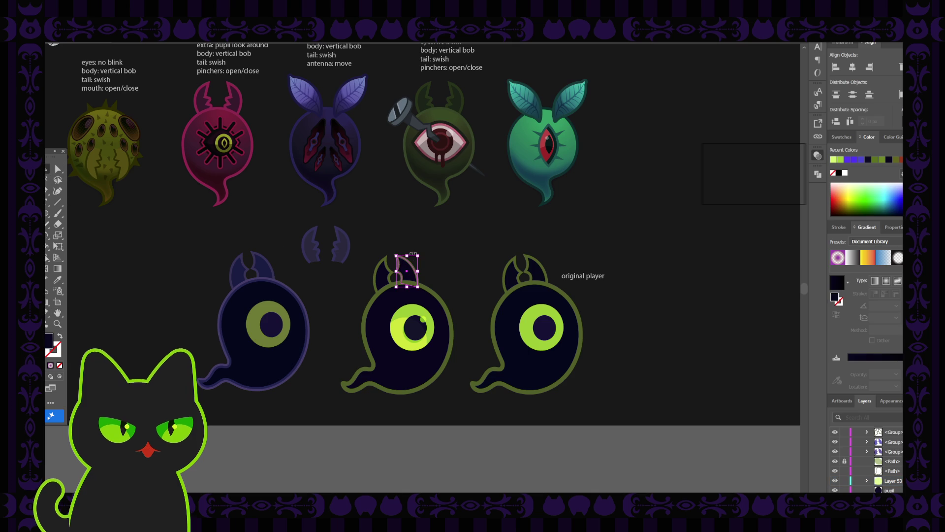
scroll(411, 270, up, 3)
click(424, 223)
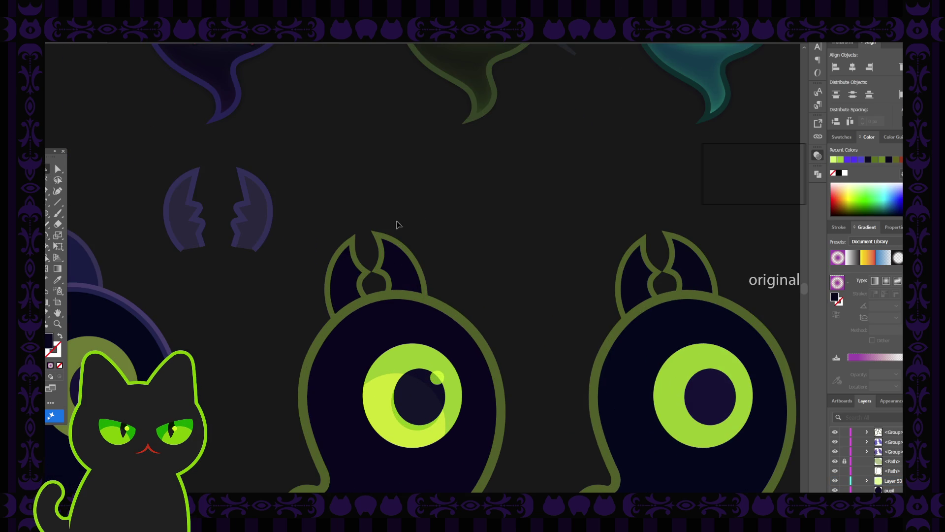
drag(375, 210, 432, 239)
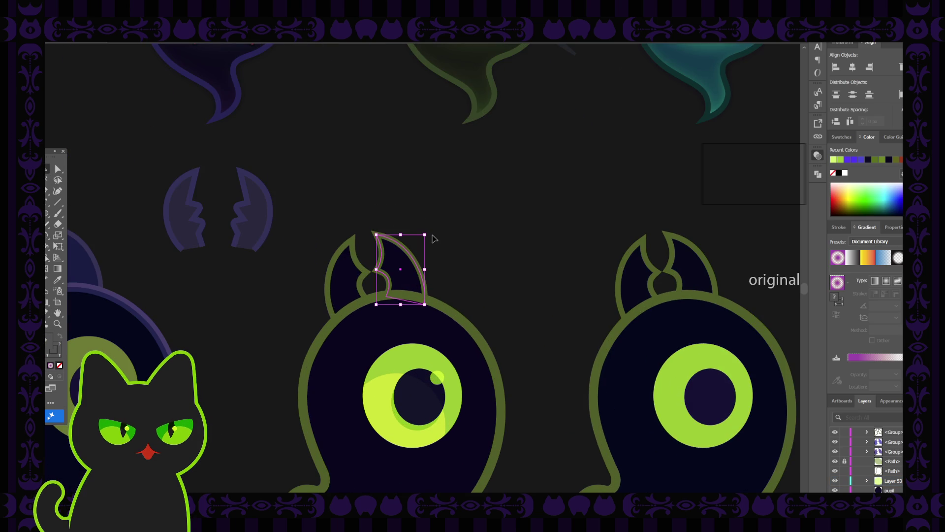
click(404, 202)
drag(329, 222, 357, 250)
key(a)
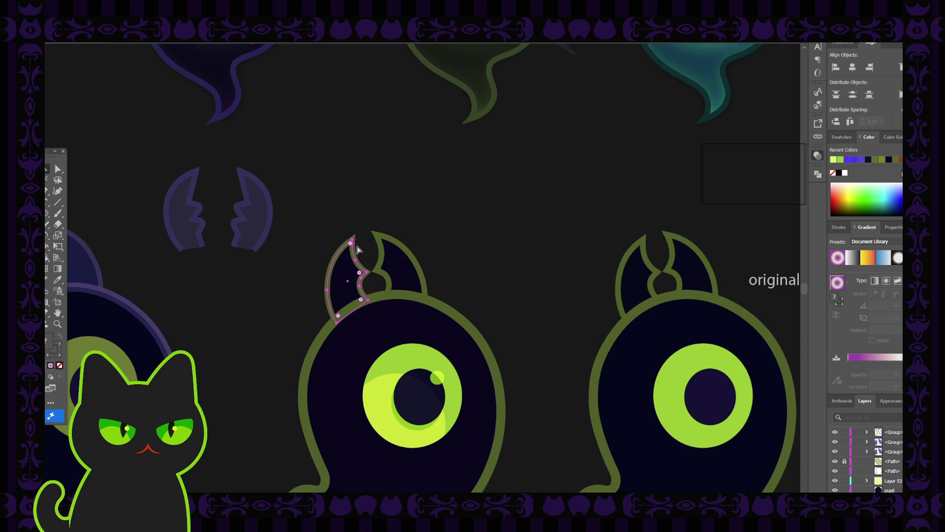
click(371, 207)
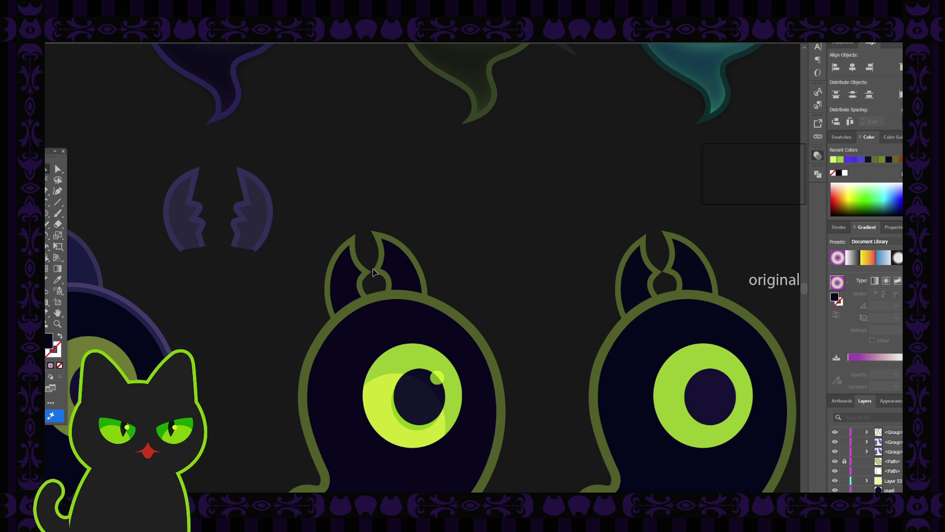
scroll(372, 271, down, 3)
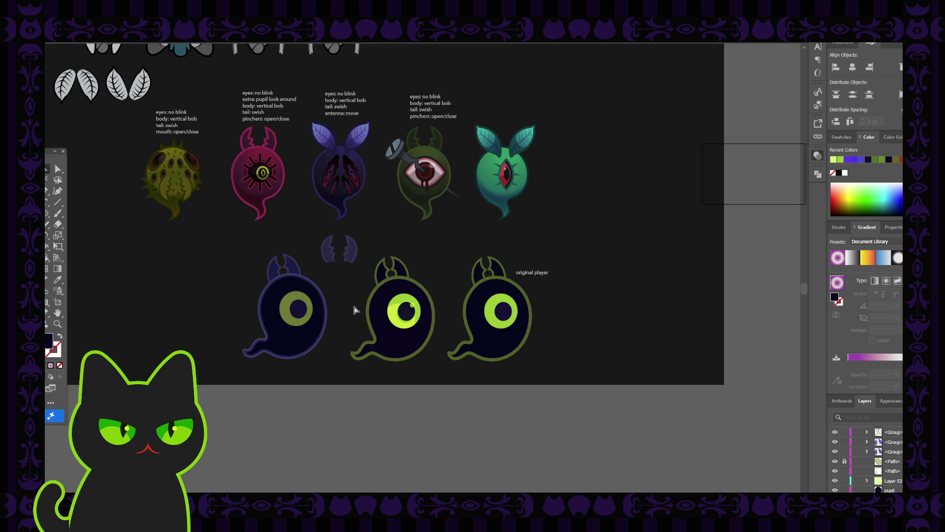
scroll(352, 328, up, 2)
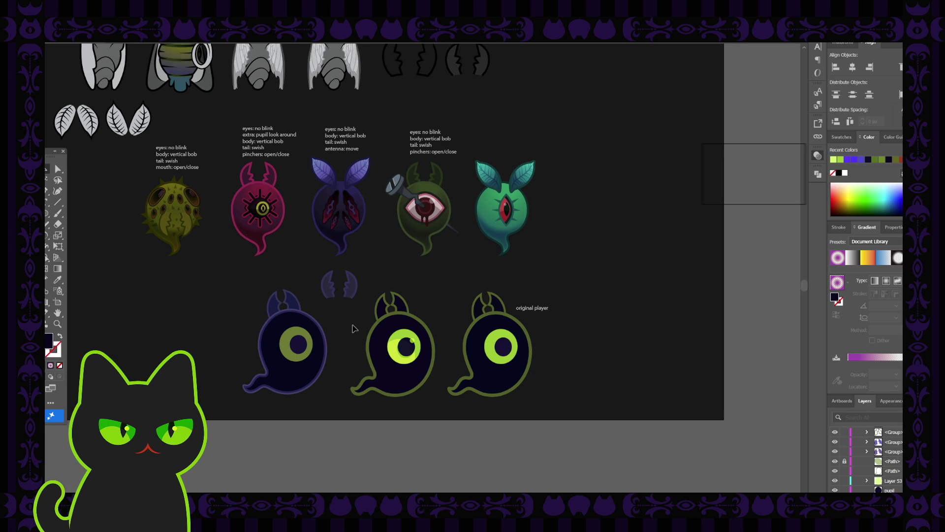
scroll(352, 327, down, 1)
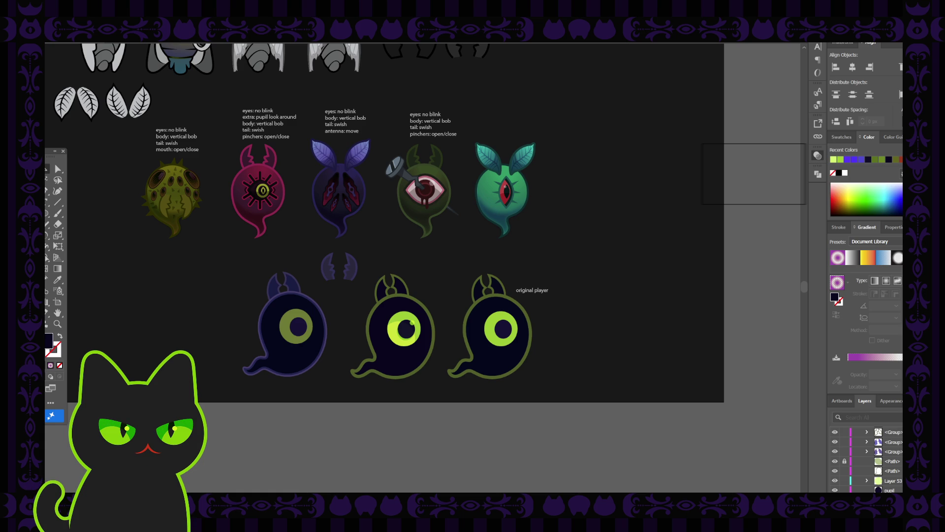
key(ctrl+equal)
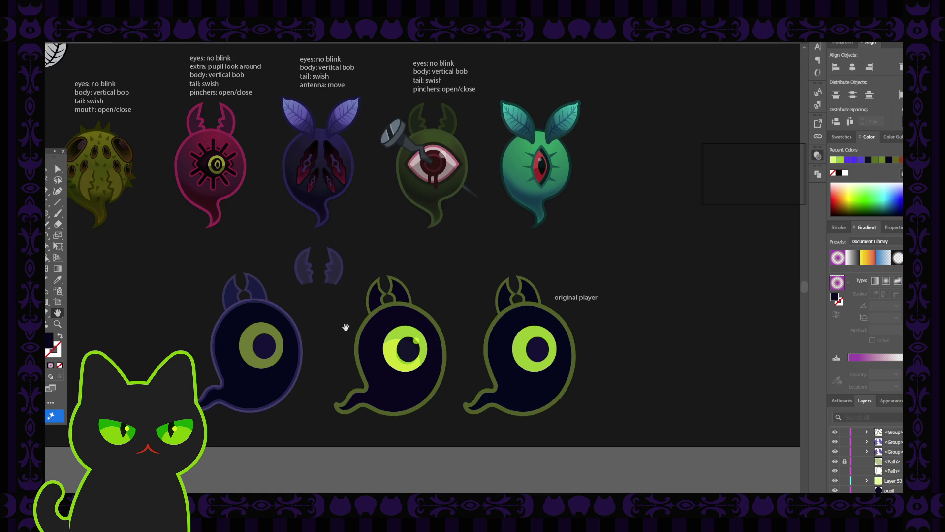
mouse_move(345, 328)
mouse_down()
mouse_move(349, 297)
mouse_move(308, 307)
mouse_up()
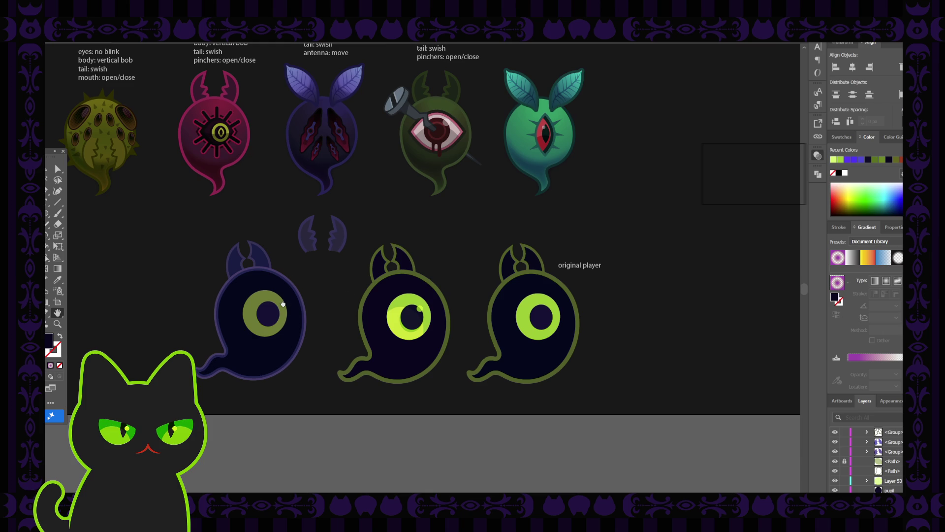
key(v)
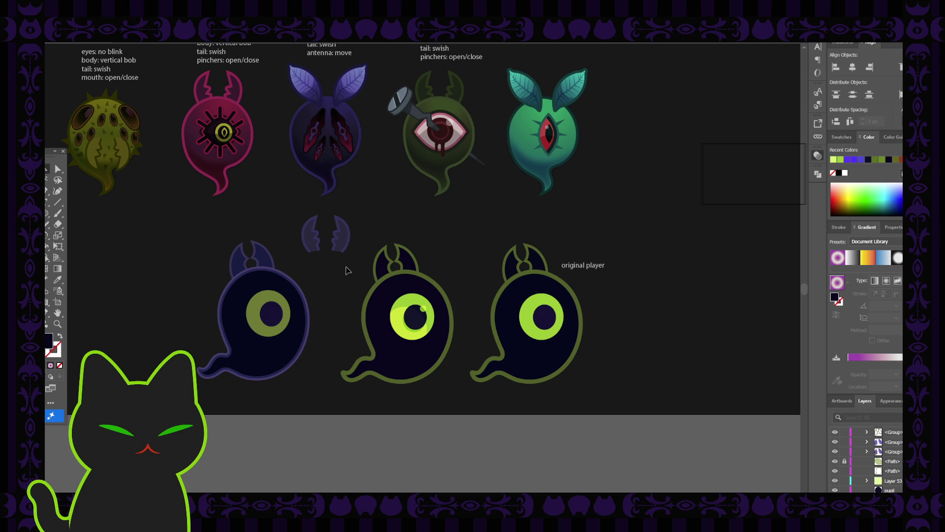
key(h)
drag(330, 260, 341, 279)
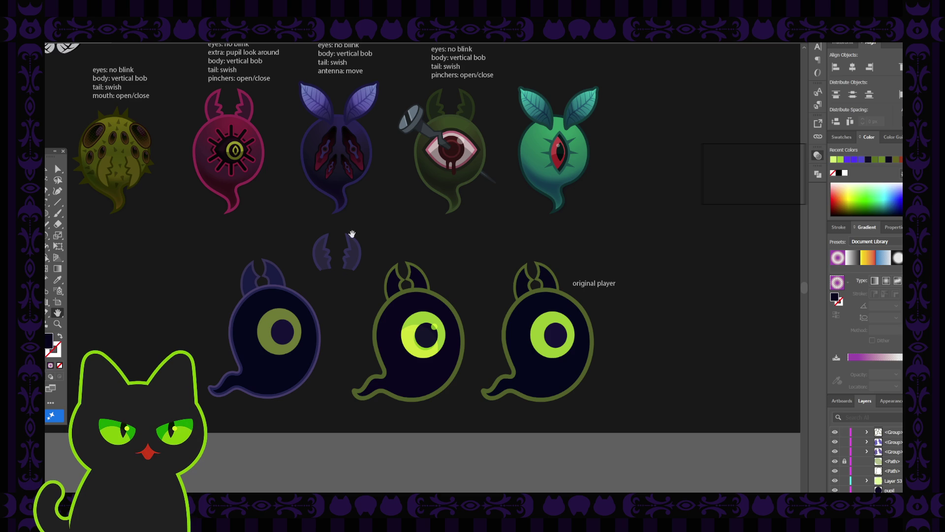
drag(342, 263, 344, 262)
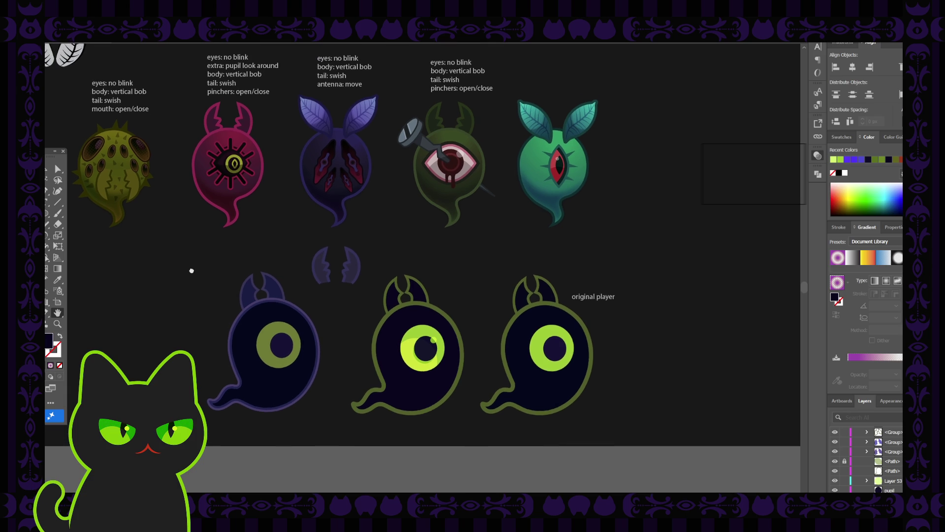
mouse_move(196, 254)
mouse_down()
mouse_move(205, 277)
mouse_move(186, 284)
mouse_up()
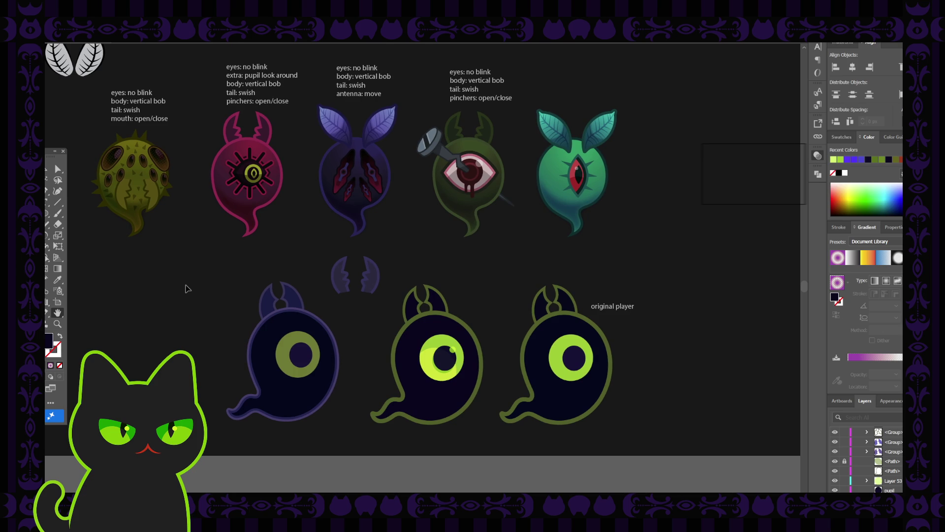
key(ctrl+minus)
key(ctrl+minus)
drag(207, 252, 237, 300)
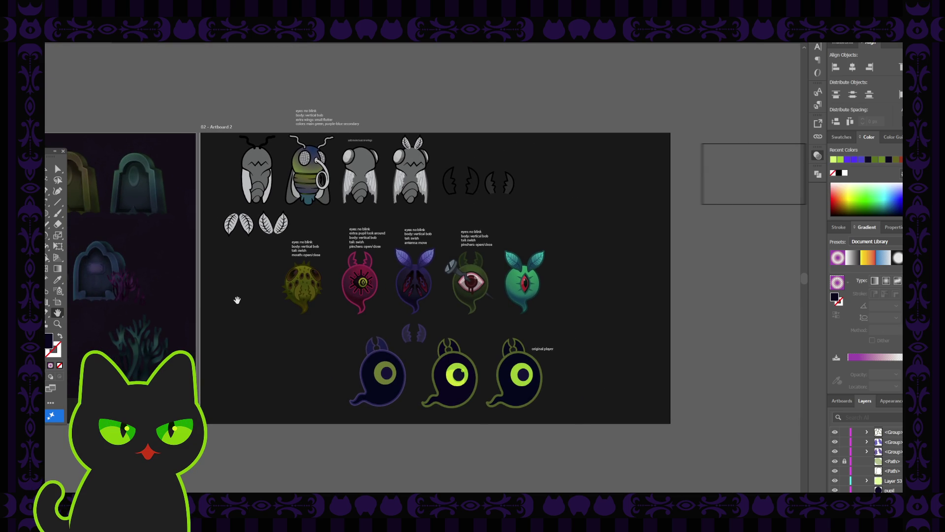
key(ctrl+plus)
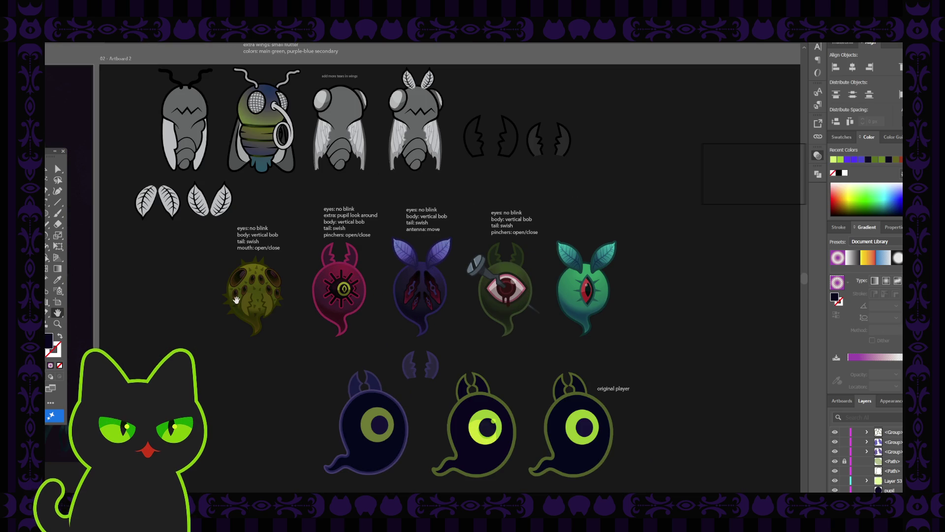
scroll(200, 334, down, 1)
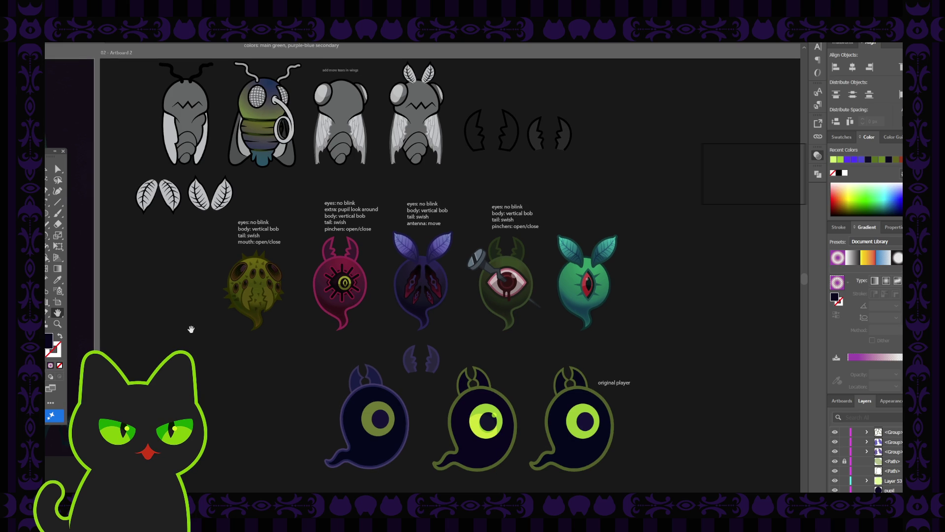